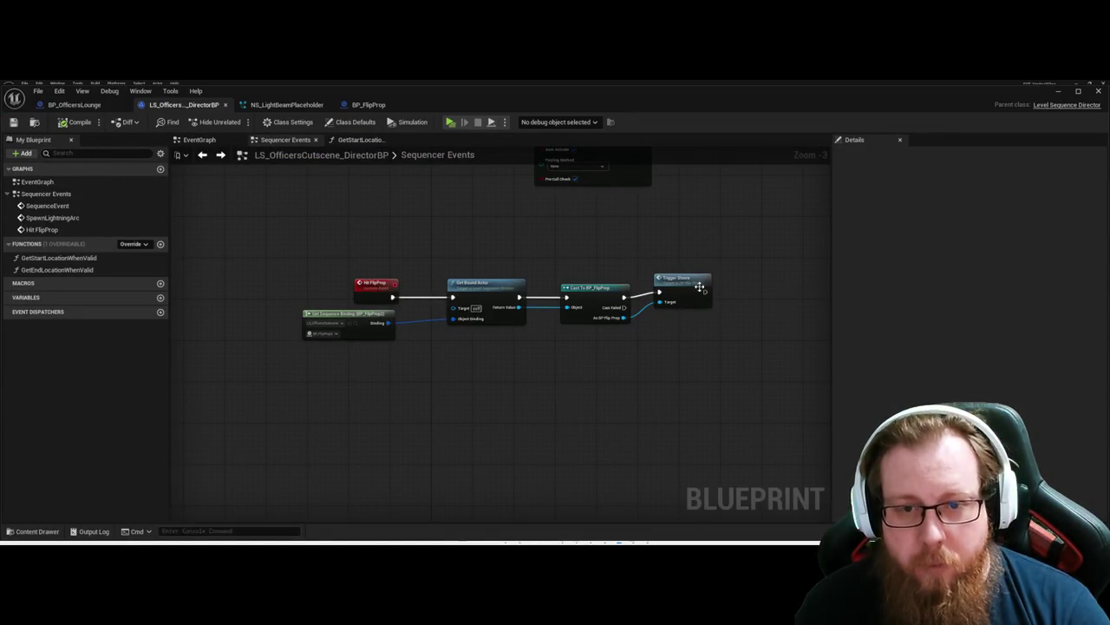
Step: Select the Cast To BP_FlipProp node, minimize the director Blueprint, and close the Sequencer
click(624, 299)
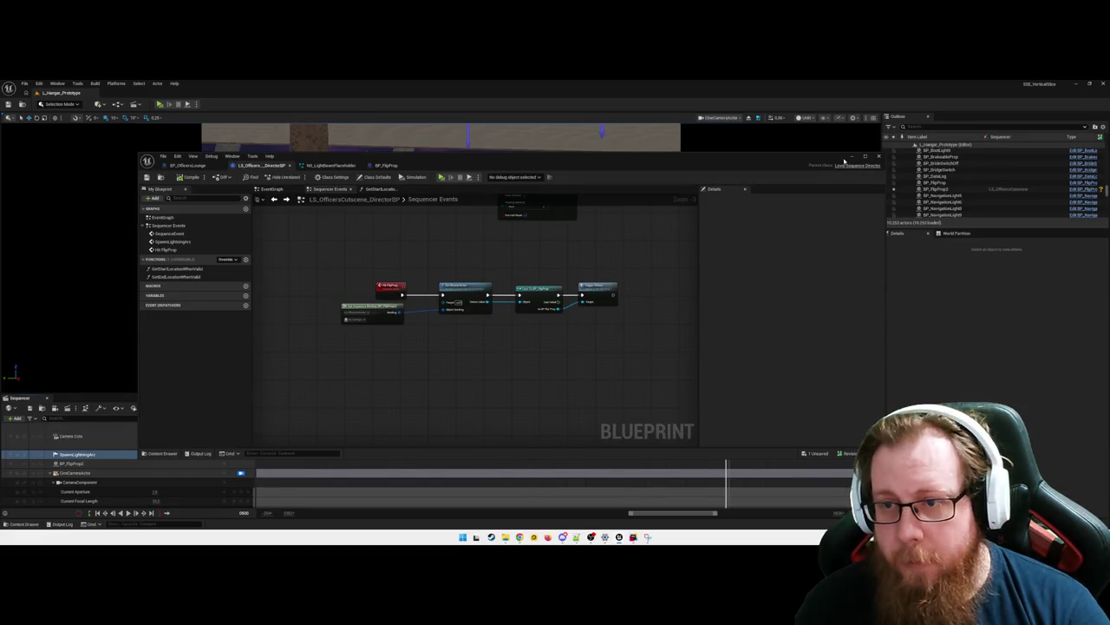
click(851, 157)
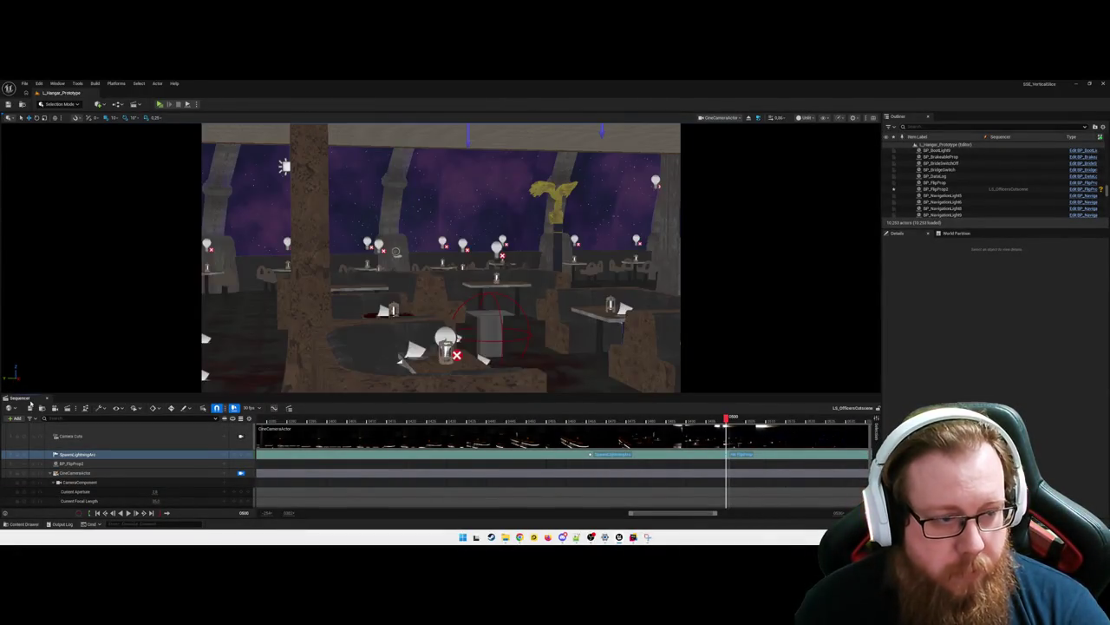
click(46, 398)
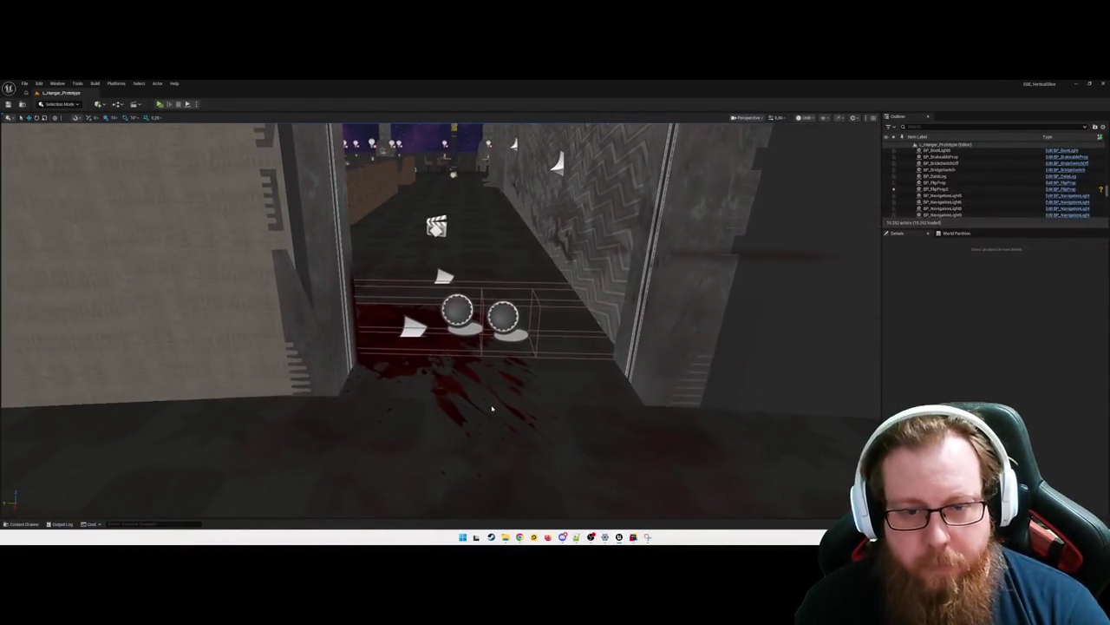
Step: Start a Play From Here session from the aisle floor of L_Hangar_Prototype
right_click(491, 408)
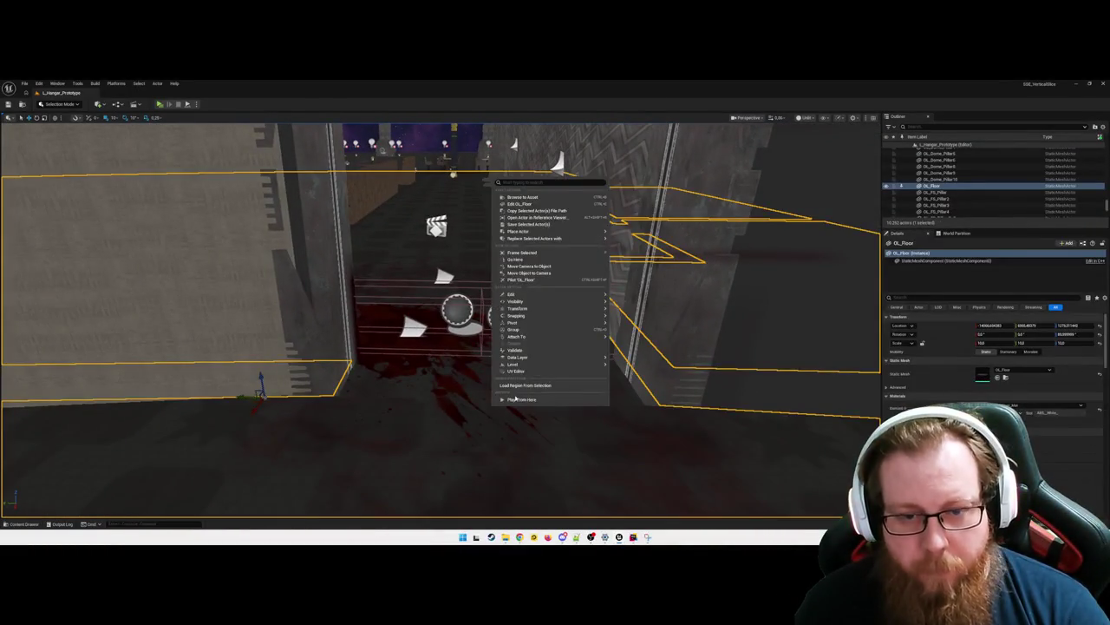
click(516, 400)
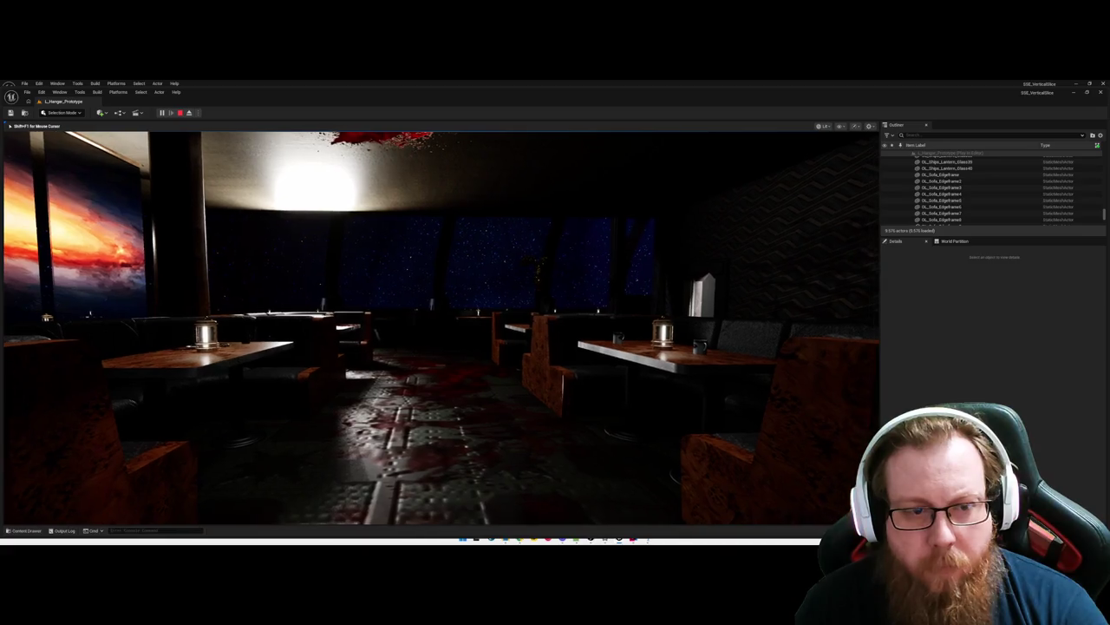
Step: End the play session, select BP_FlipProp2 in the aisle, and fly over the booths
key(Escape)
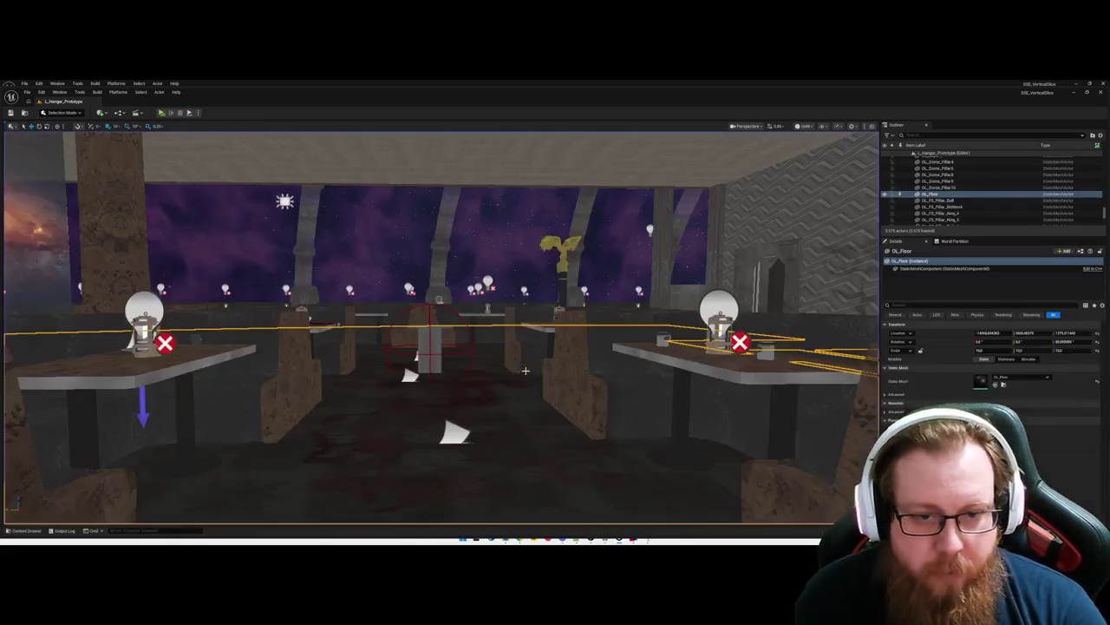
click(429, 340)
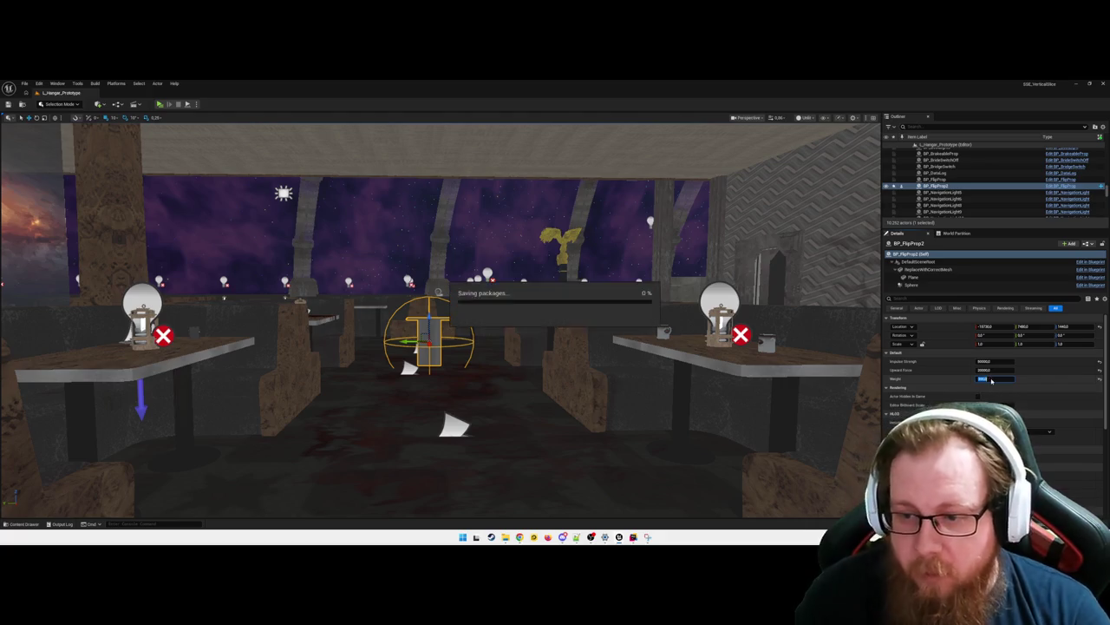
mouse_move(482, 382)
mouse_down()
mouse_move(485, 330)
mouse_move(480, 373)
mouse_move(474, 357)
mouse_up()
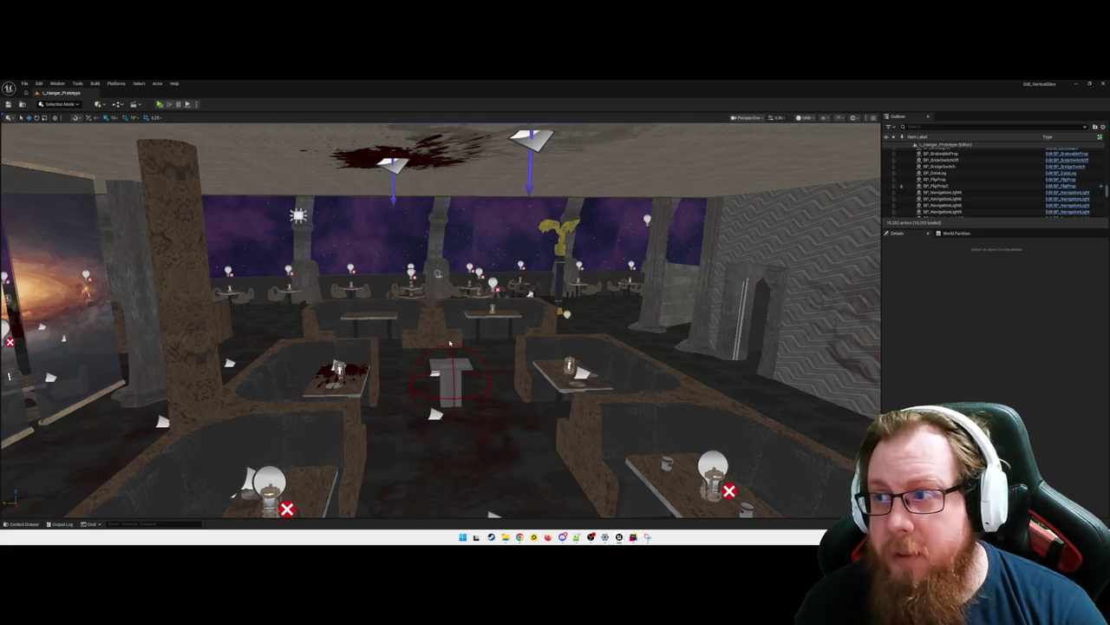
key(alt+p)
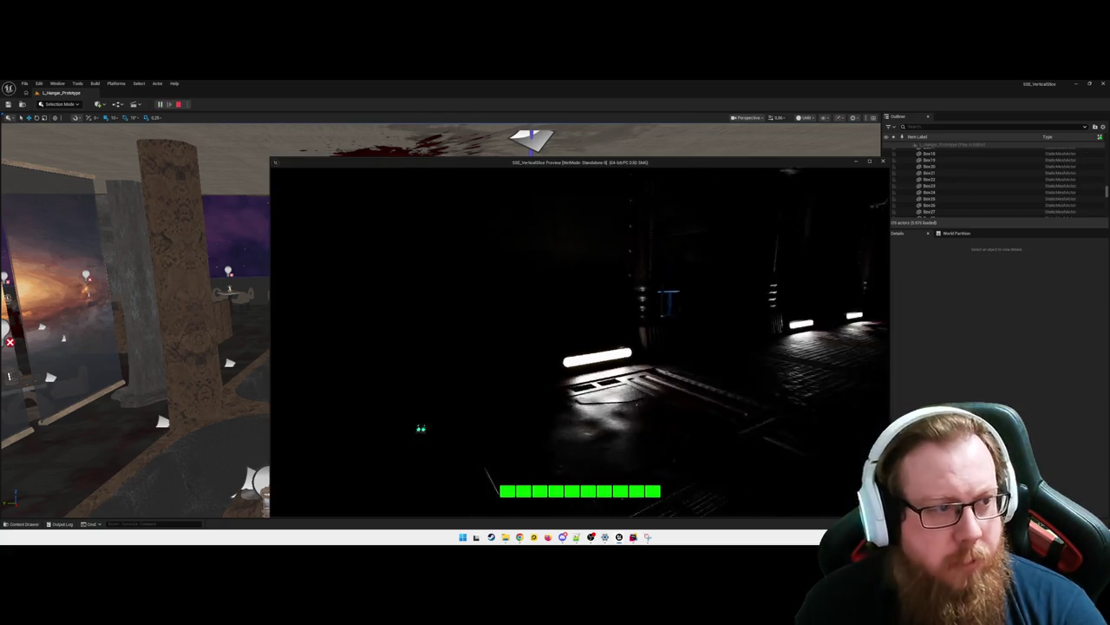
key(super+Up)
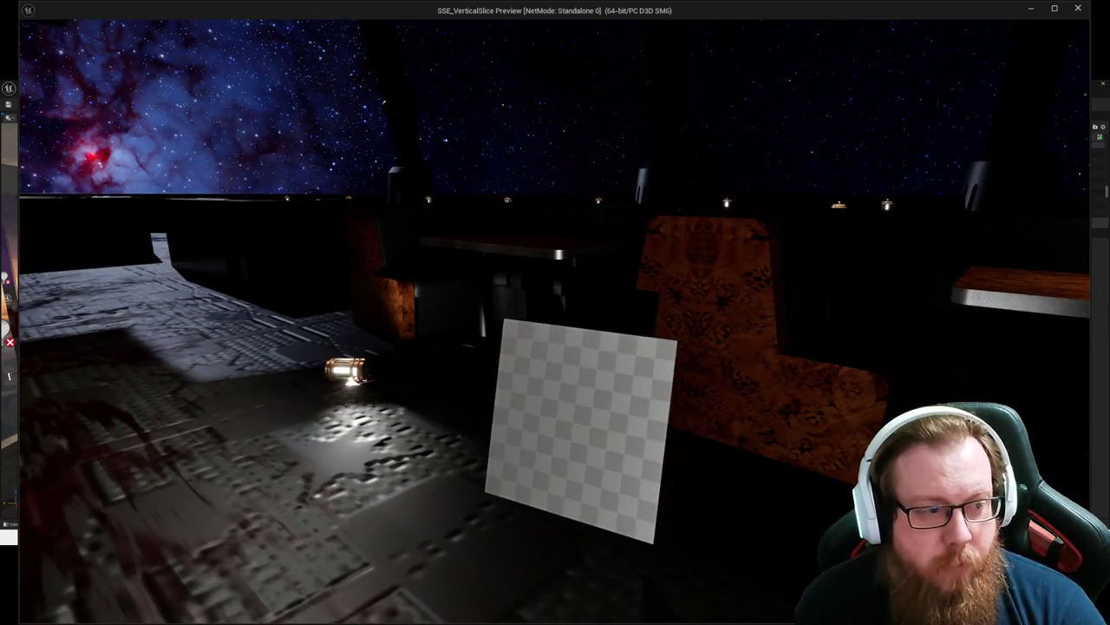
Step: Stop the game preview and open BP_FlipProp2's Blueprint with Ctrl+E
key(Escape)
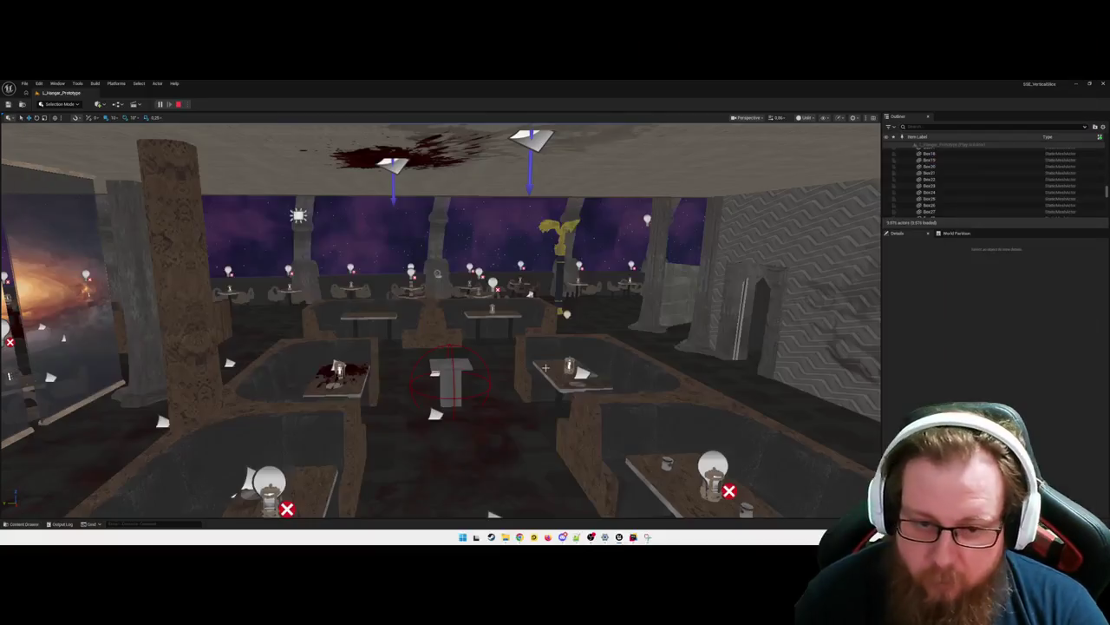
click(451, 373)
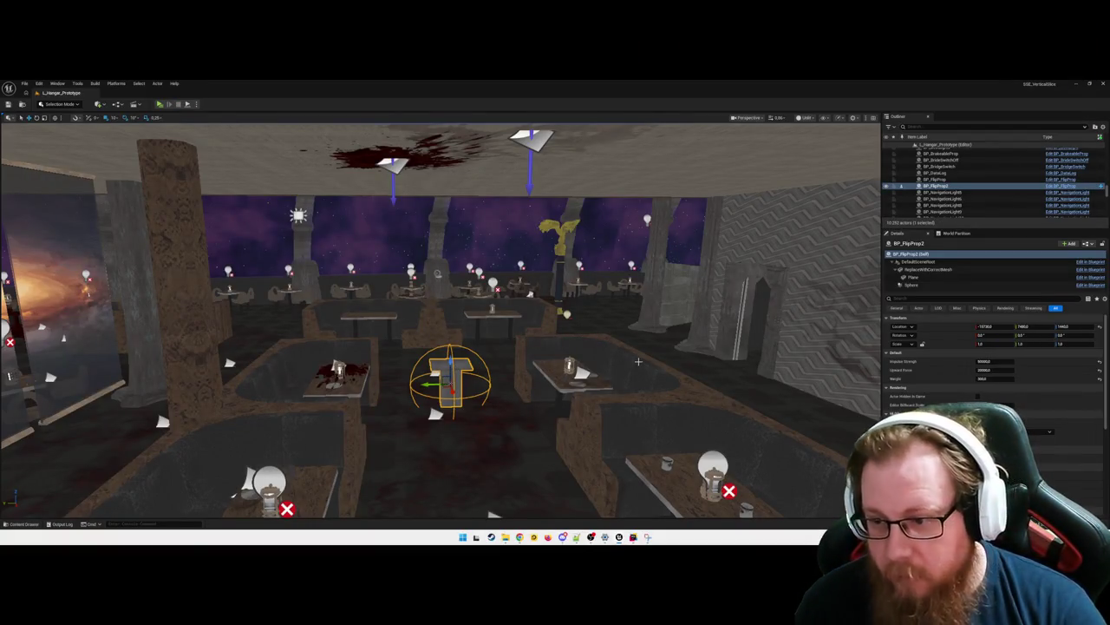
key(ctrl+e)
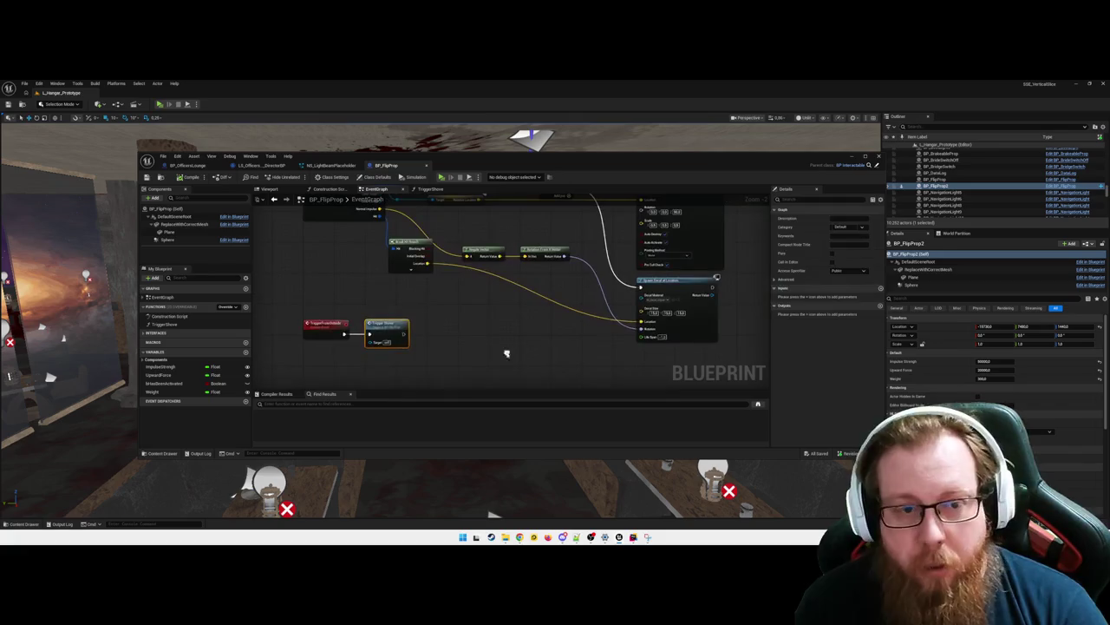
Step: Search 'set custom depth' from Trigger Shove, cancel it, and bring up the Content Drawer
drag(404, 333, 441, 335)
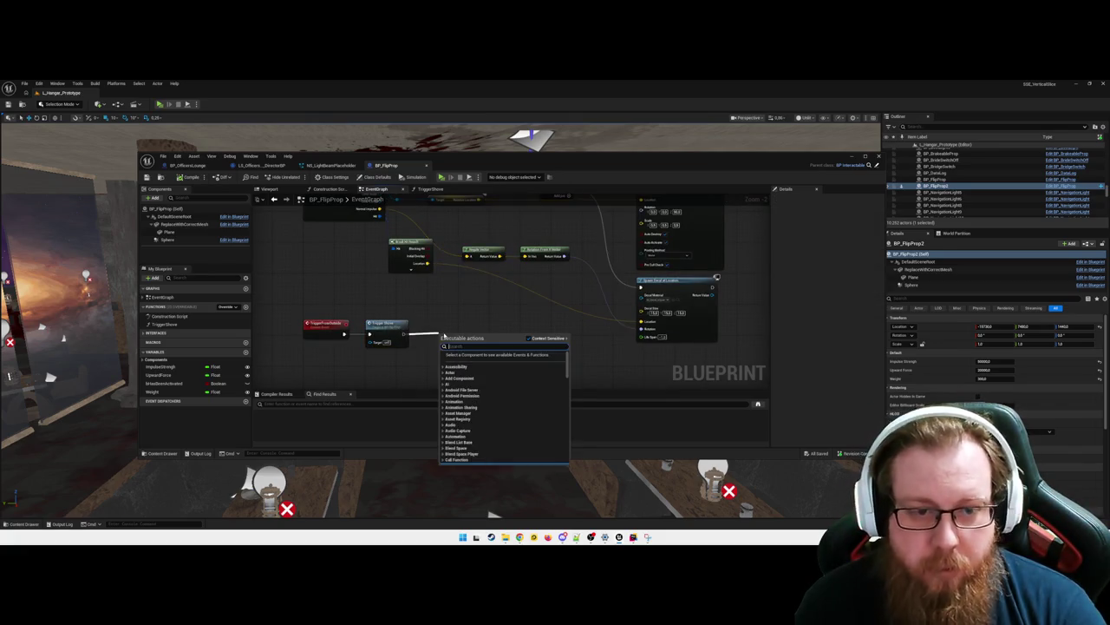
text(set custom)
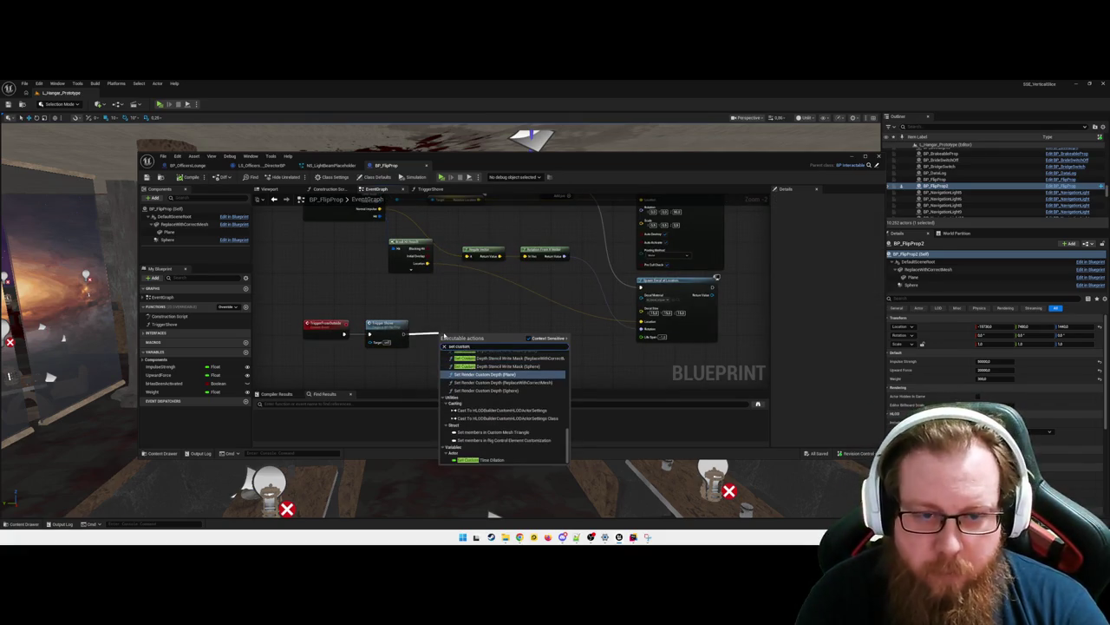
text( depth)
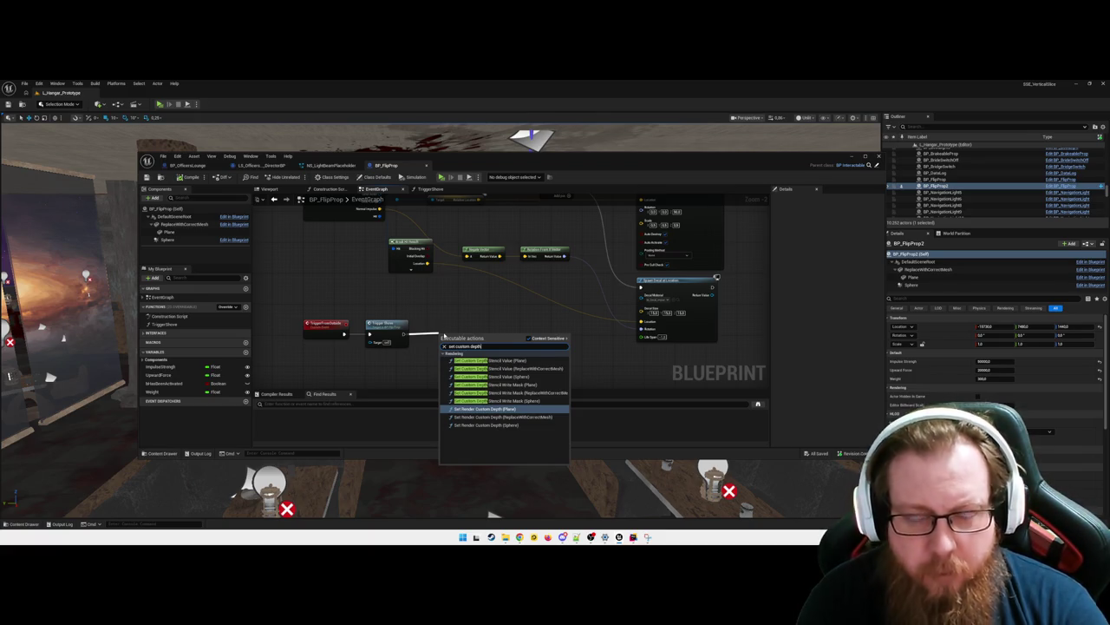
click(483, 307)
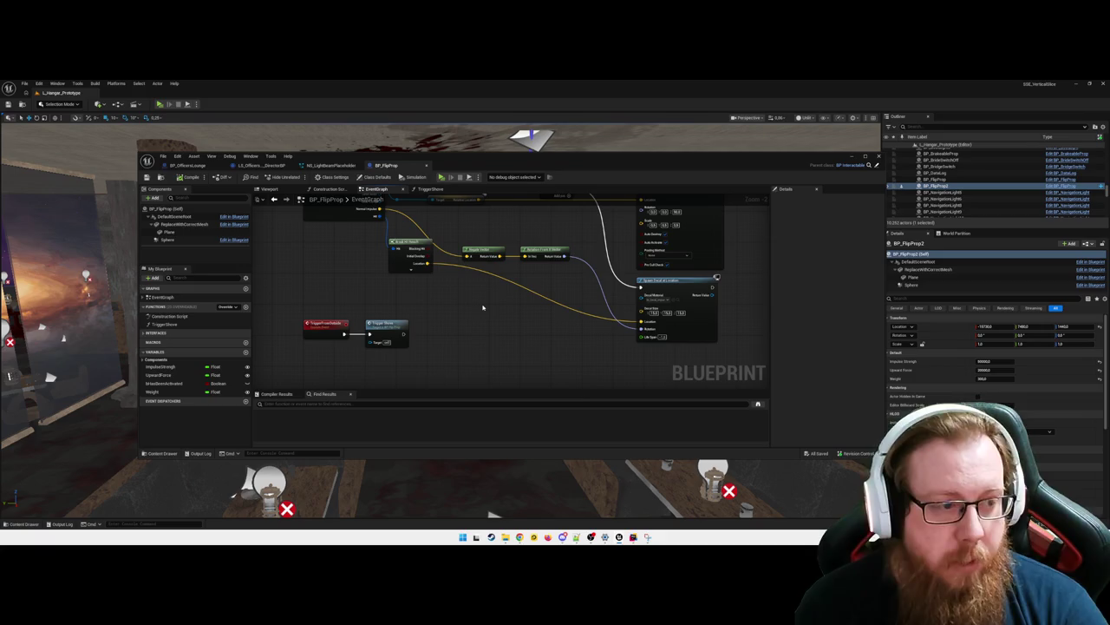
key(ctrl+space)
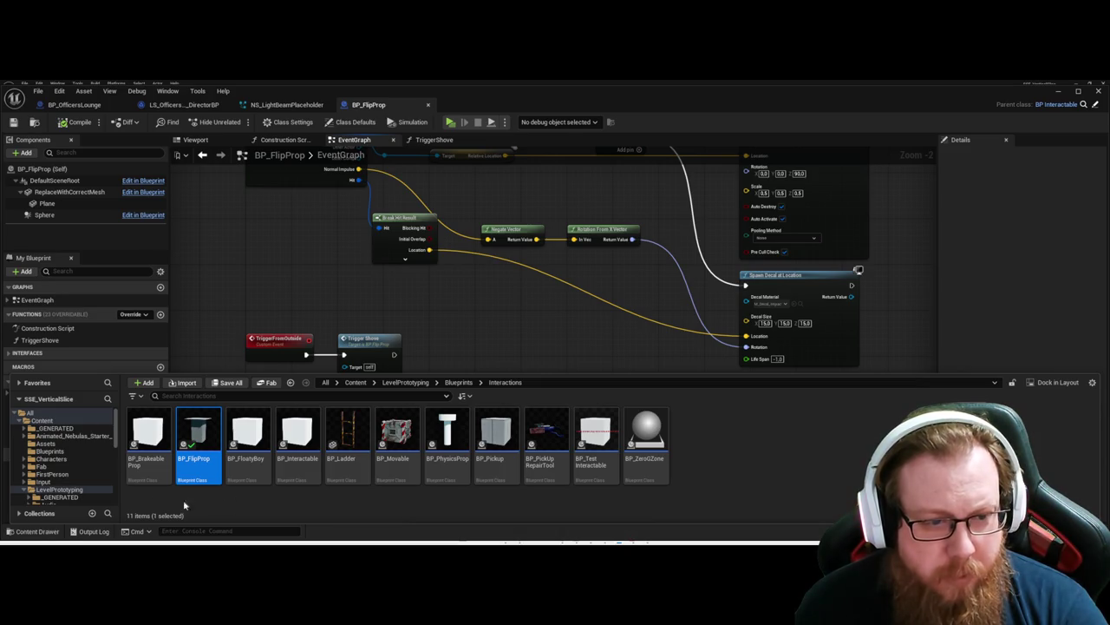
double_click(148, 434)
scroll(544, 406, down, 2)
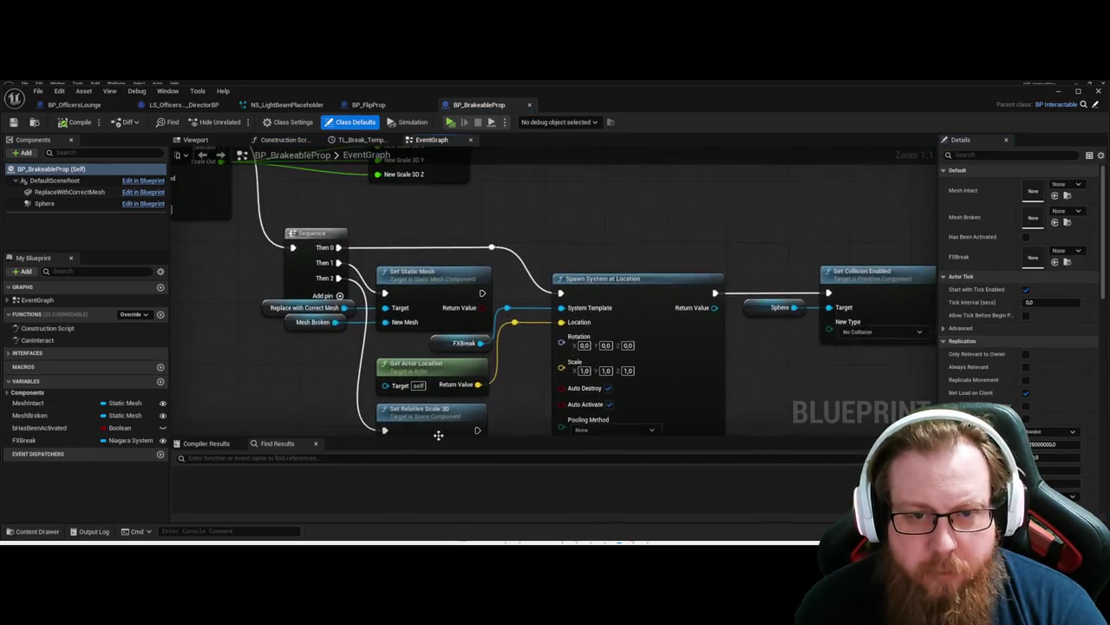
key(Home)
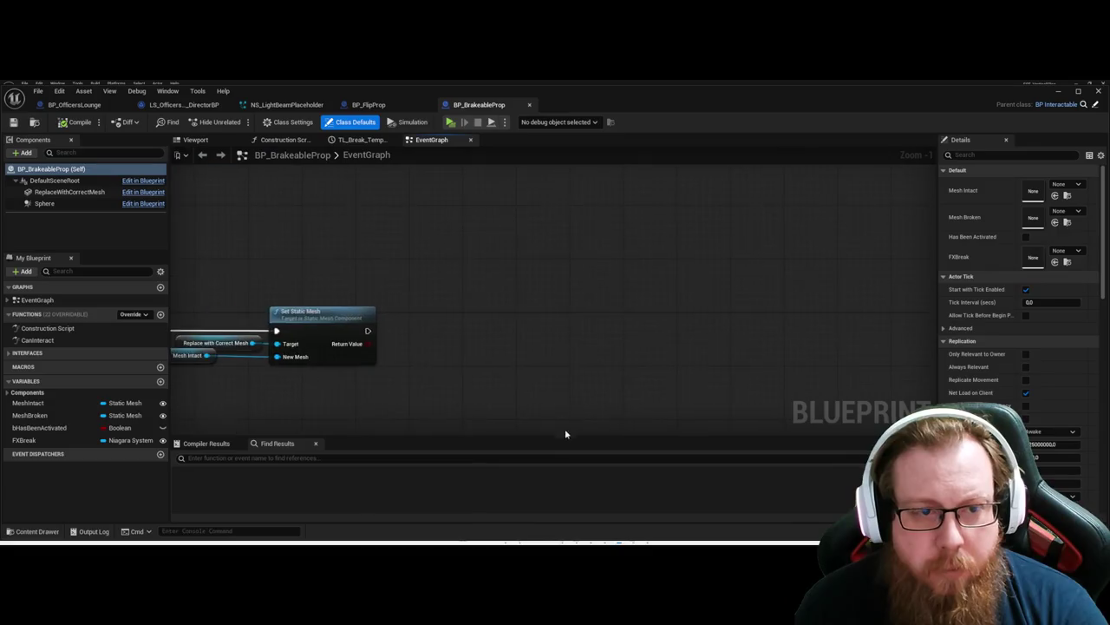
scroll(567, 330, down, 2)
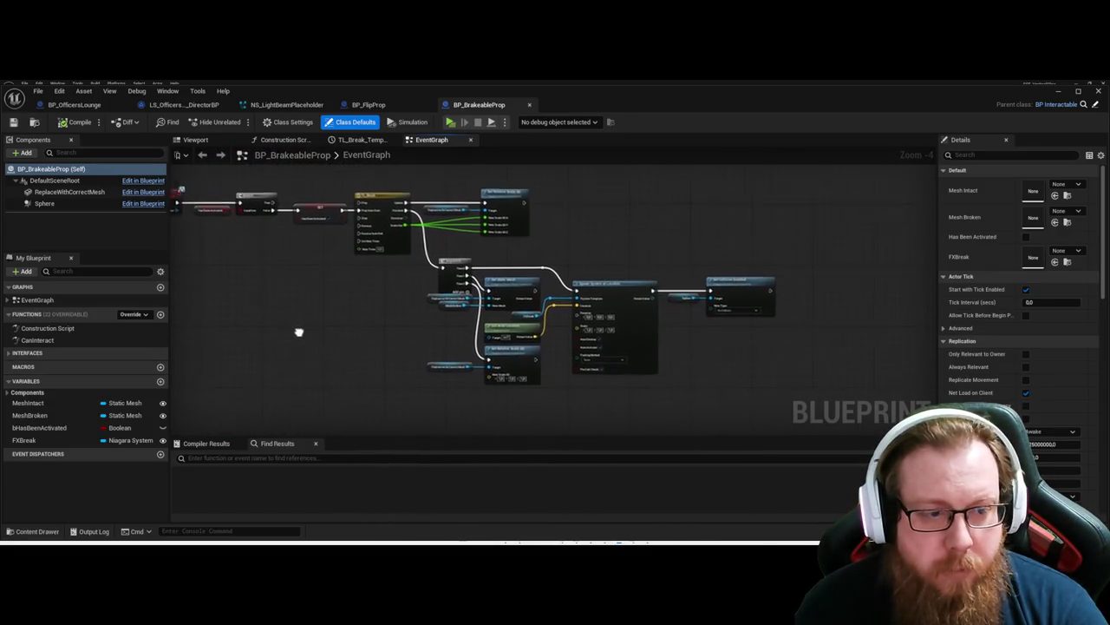
scroll(301, 339, up, 1)
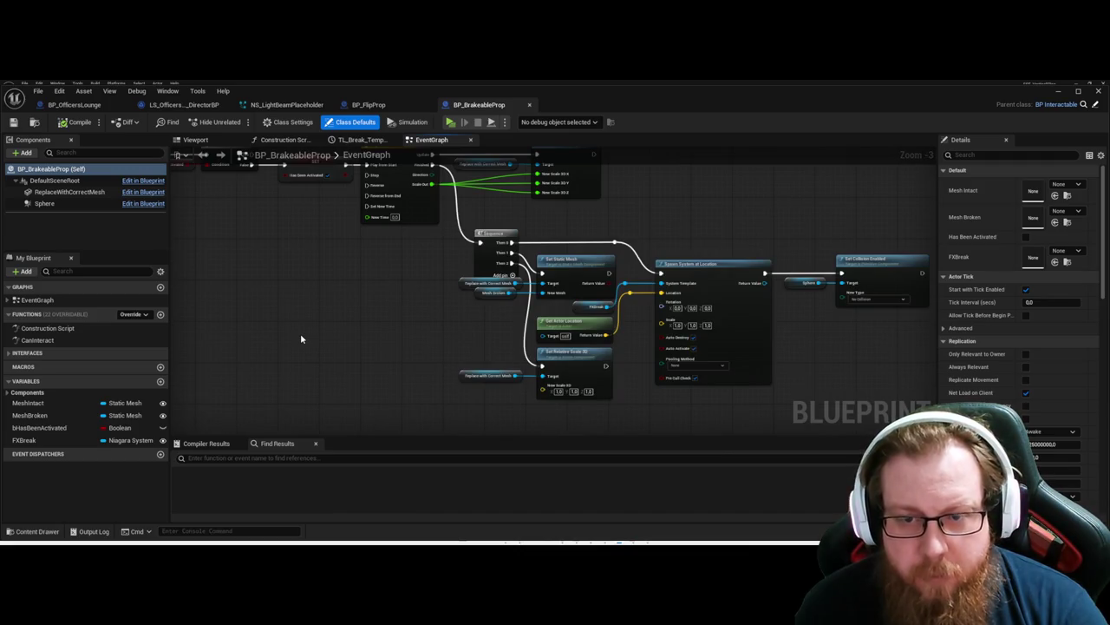
mouse_move(856, 352)
mouse_down()
mouse_move(686, 357)
mouse_move(661, 375)
mouse_move(617, 257)
mouse_up()
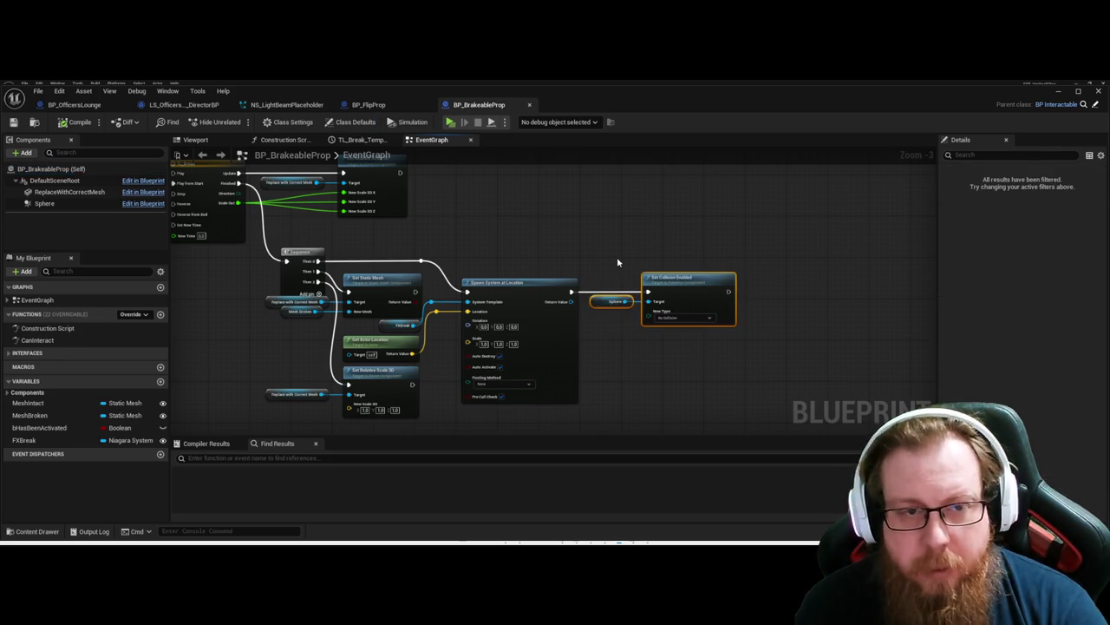
click(617, 257)
click(388, 165)
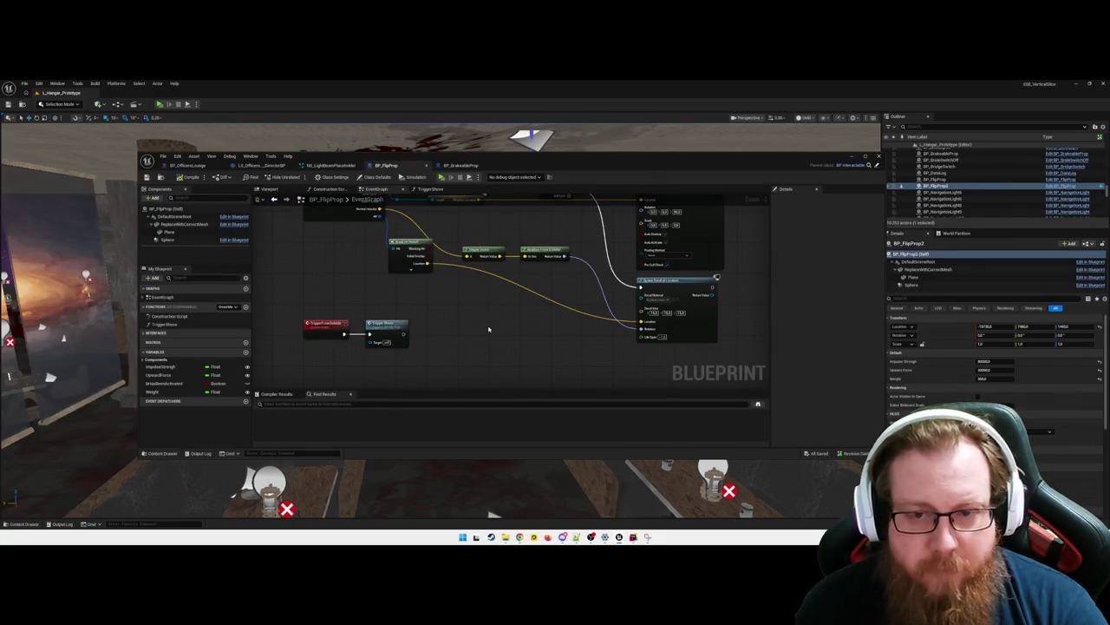
drag(488, 336, 498, 360)
key(ctrl+Tab)
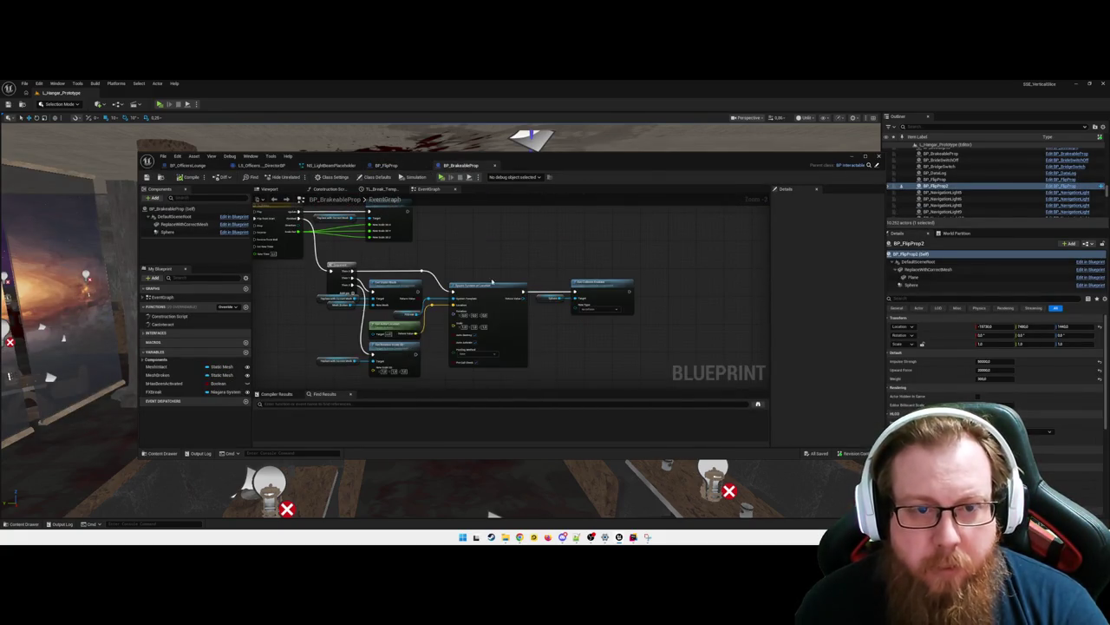
mouse_move(474, 249)
mouse_down()
mouse_move(520, 251)
mouse_move(480, 256)
mouse_move(431, 343)
mouse_move(630, 288)
mouse_up()
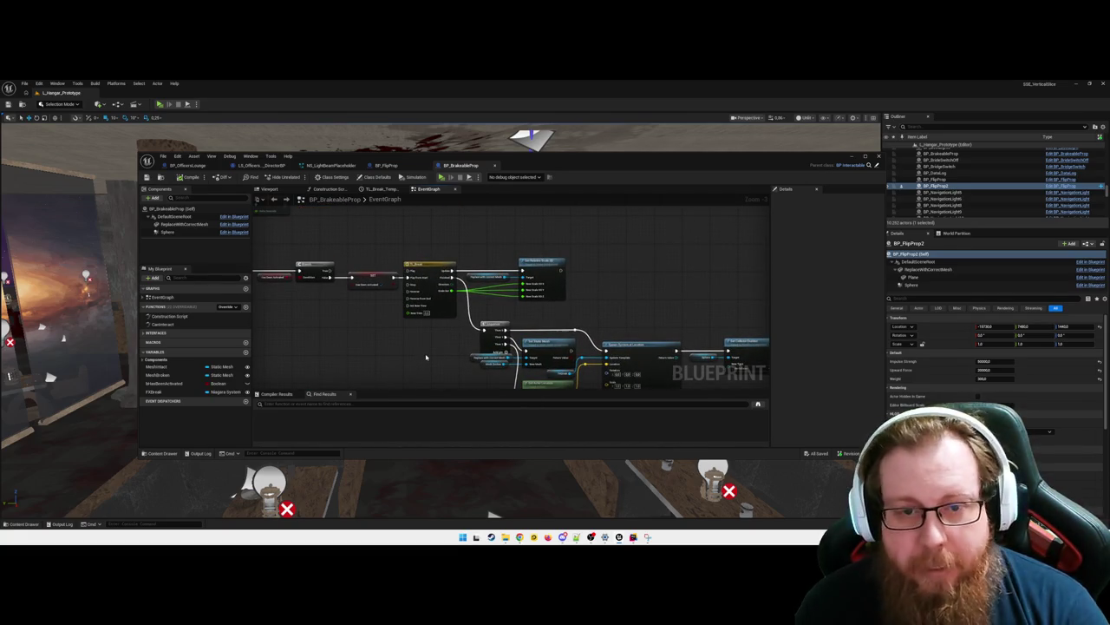
mouse_move(690, 292)
mouse_down()
mouse_move(493, 255)
mouse_move(531, 194)
mouse_up()
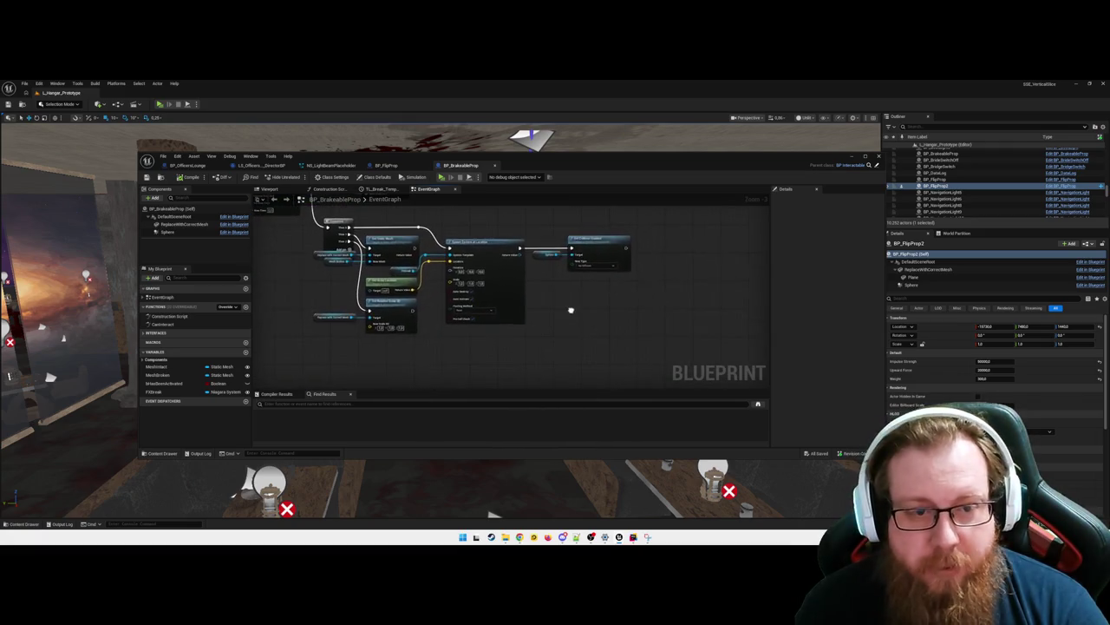
drag(577, 310, 609, 313)
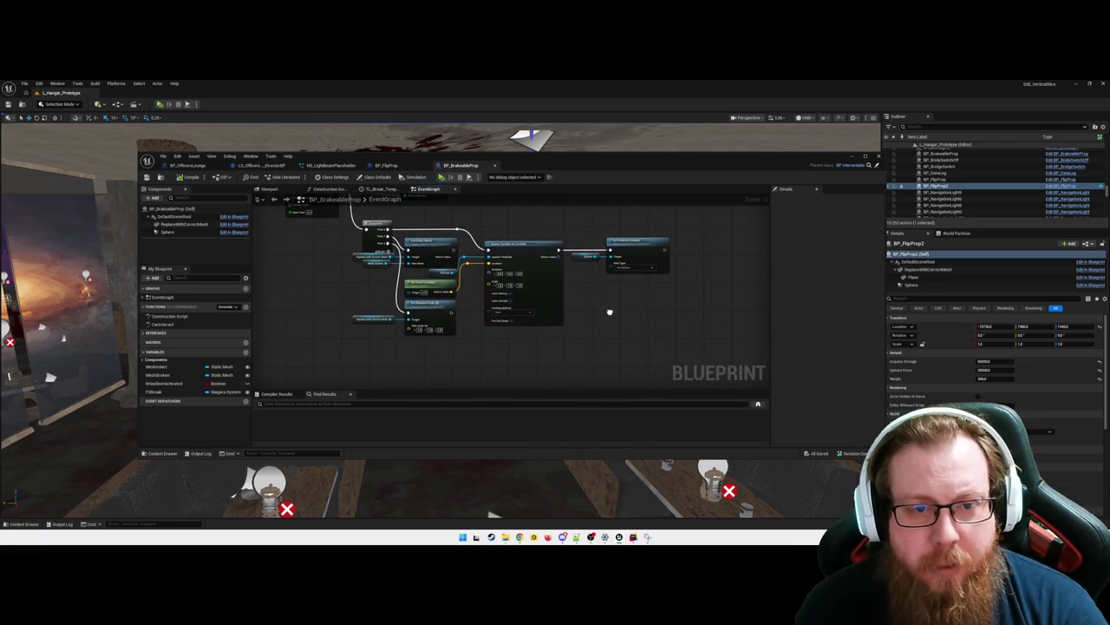
middle_click(470, 170)
drag(548, 339, 530, 318)
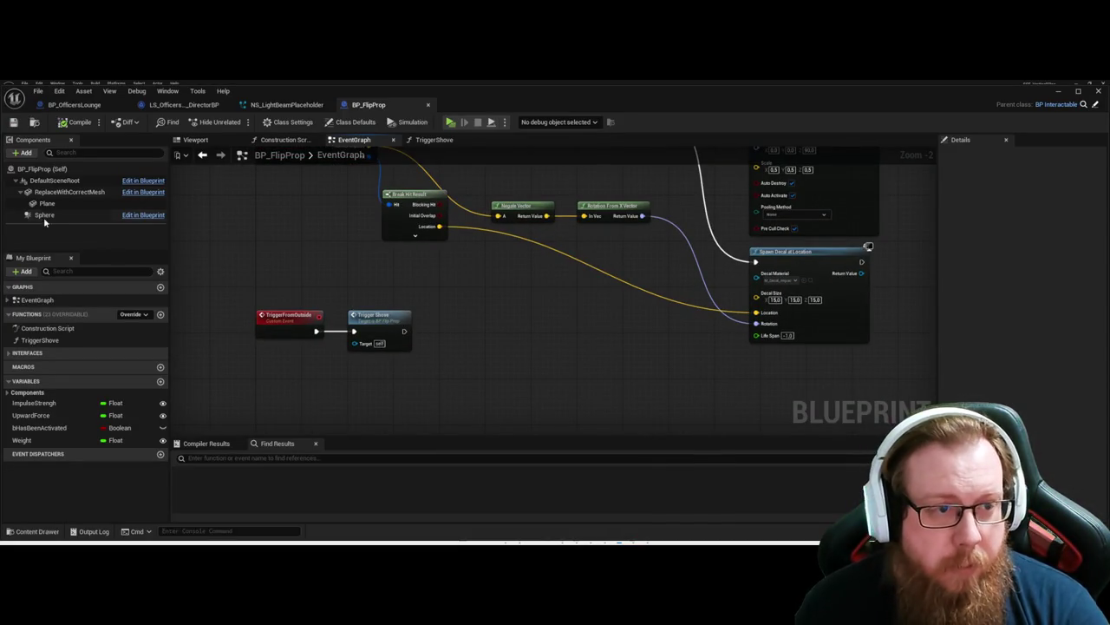
Step: Wire Trigger Shove into Set Collision Enabled on a Replace With Correct Mesh reference
click(69, 192)
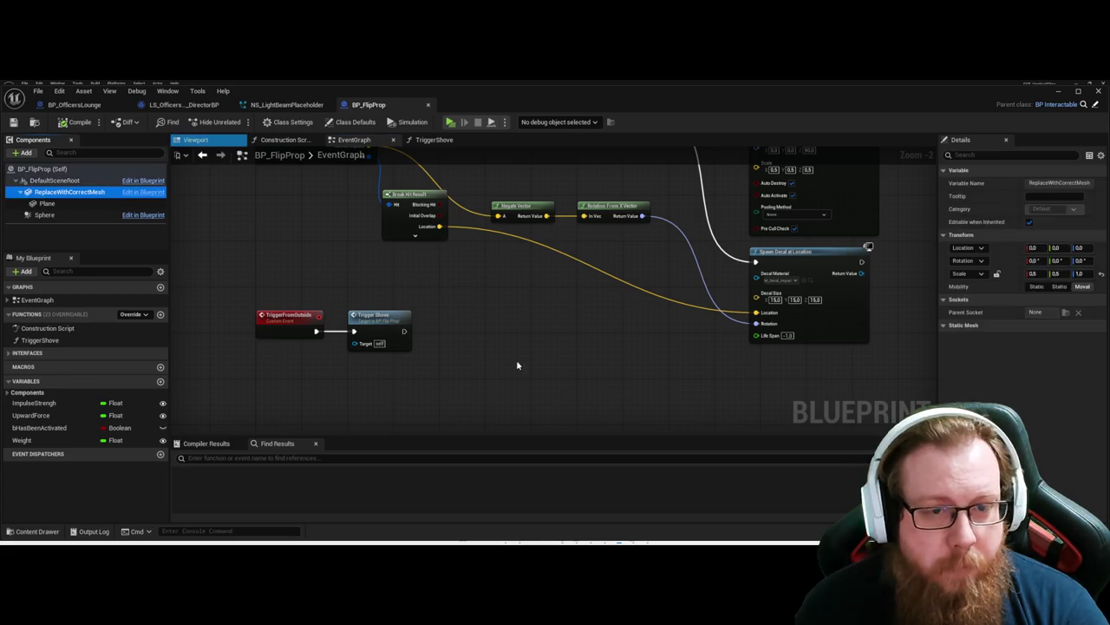
mouse_move(517, 365)
mouse_down()
mouse_move(517, 351)
mouse_move(588, 350)
mouse_up()
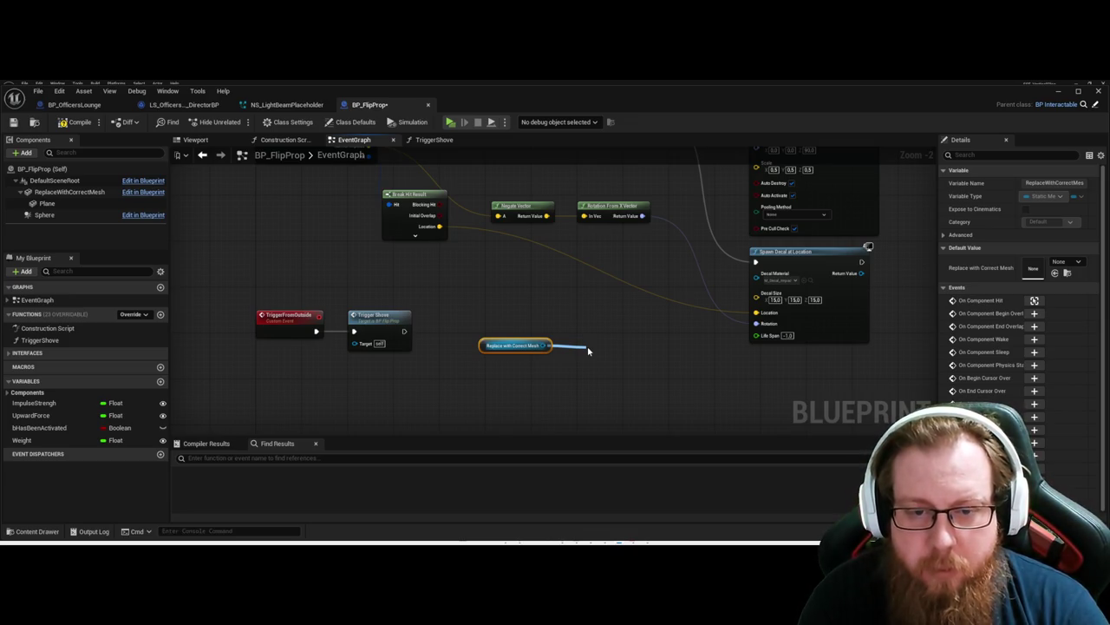
drag(587, 349, 602, 321)
click(639, 399)
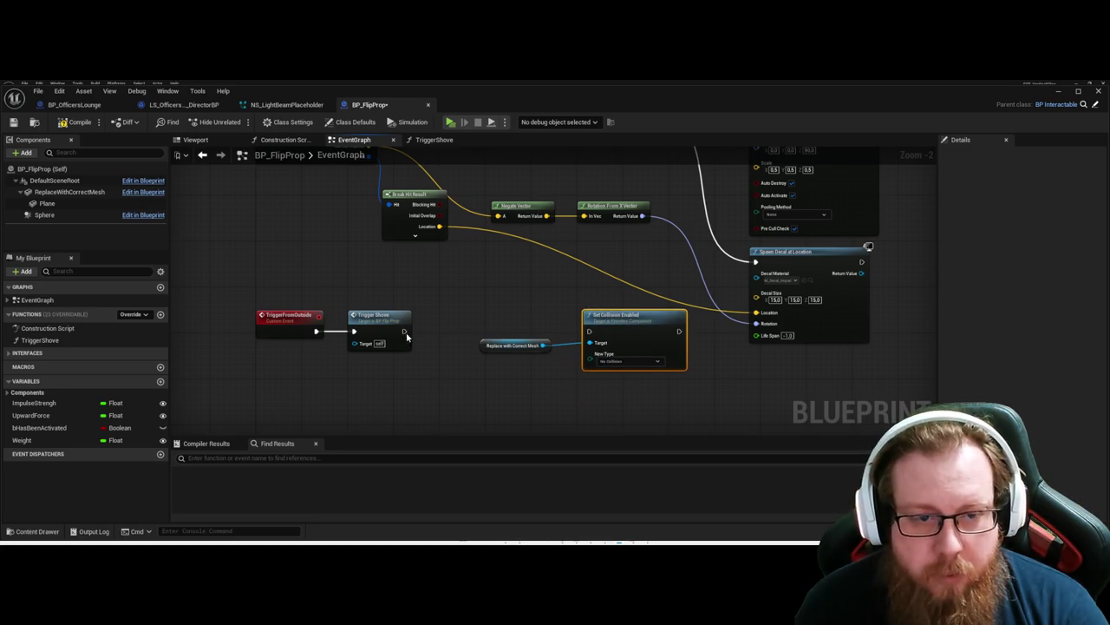
mouse_move(405, 333)
mouse_down()
mouse_move(590, 331)
mouse_move(559, 320)
mouse_up()
Step: Realign the Replace With Correct Mesh and Set Collision Enabled nodes into line
ctrl+click(514, 345)
click(535, 345)
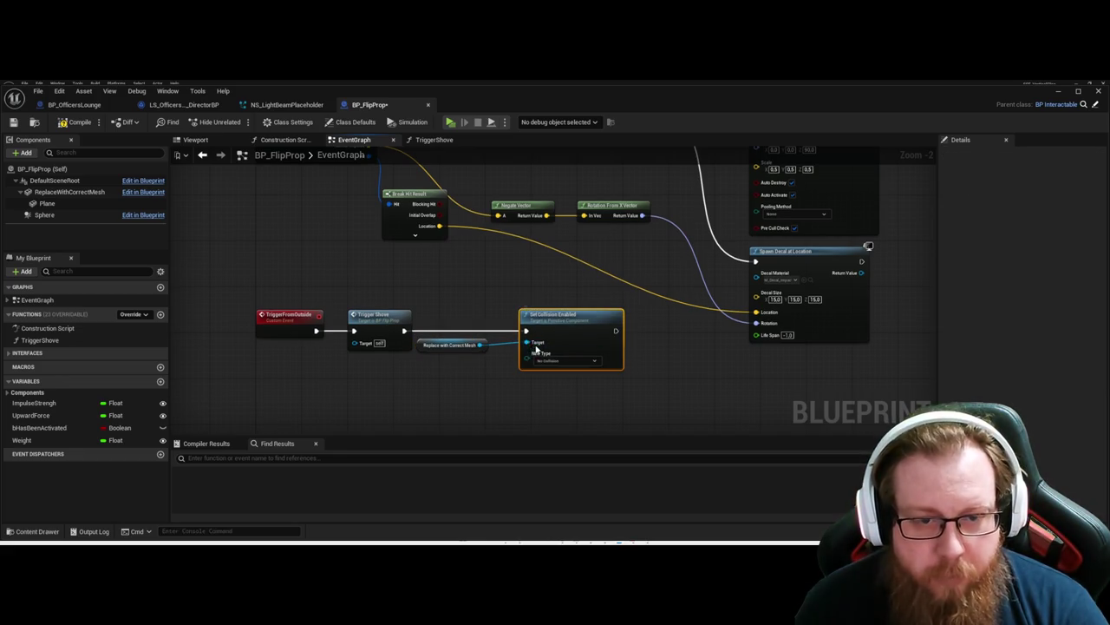
click(460, 340)
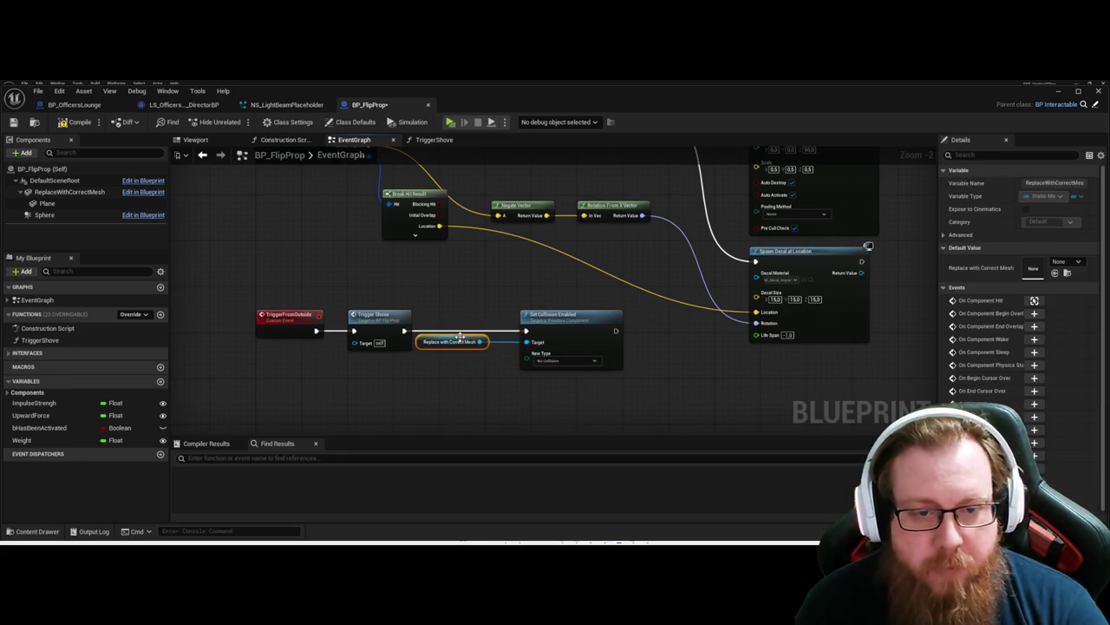
drag(474, 345, 494, 344)
mouse_move(498, 402)
mouse_down()
mouse_move(575, 261)
mouse_move(572, 366)
mouse_move(562, 367)
mouse_up()
click(435, 401)
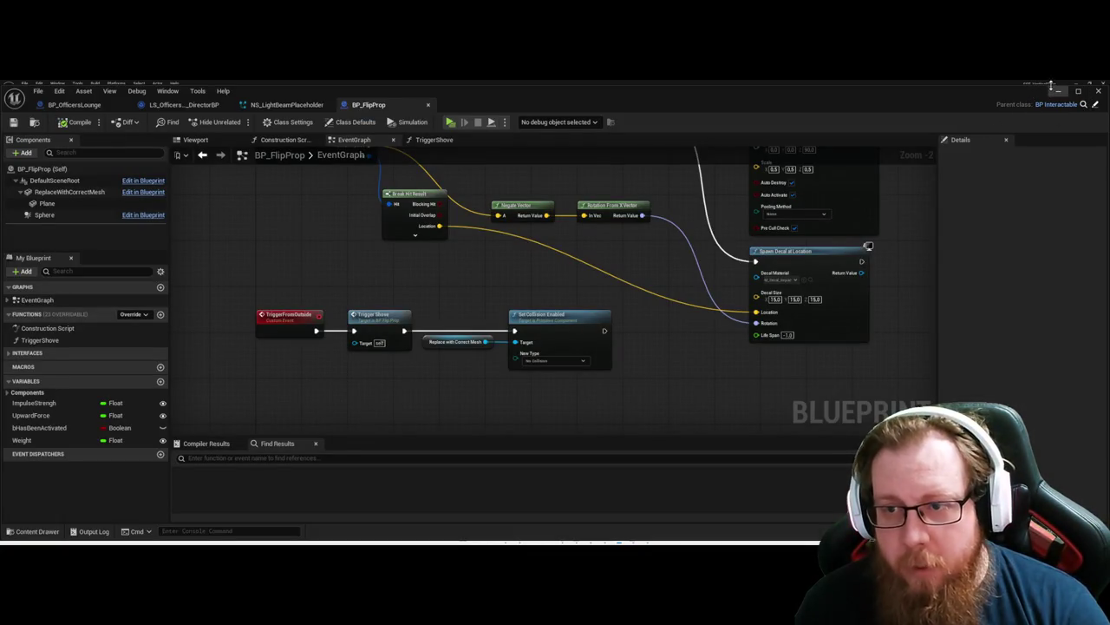
Step: Move the white breakable prop BP_BrakeableProp2 onto the dining table at right
click(1059, 92)
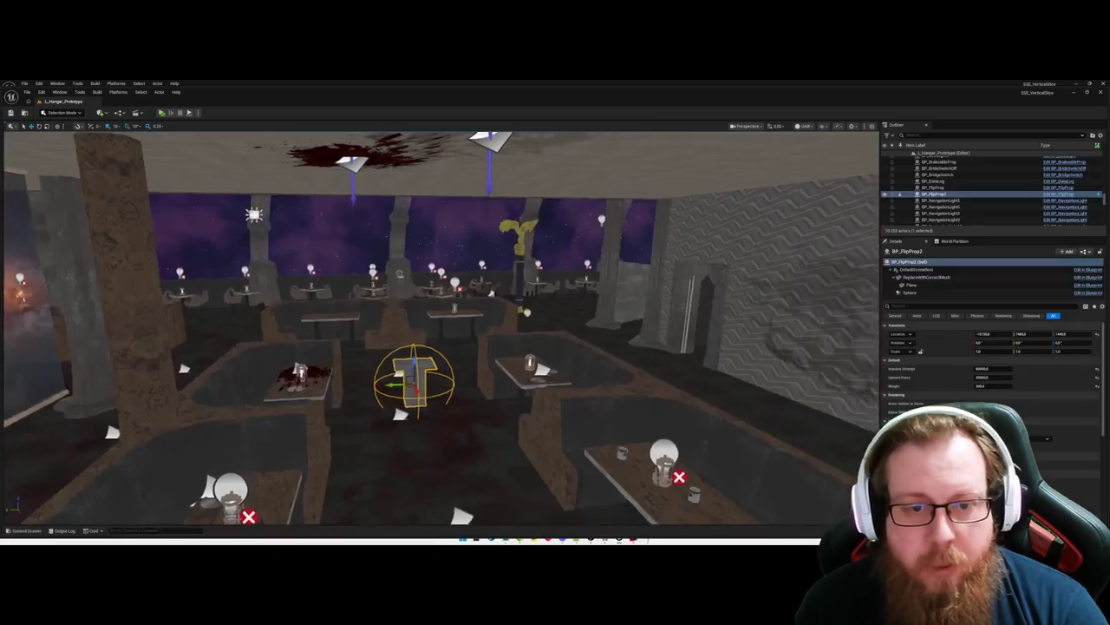
key(ctrl+space)
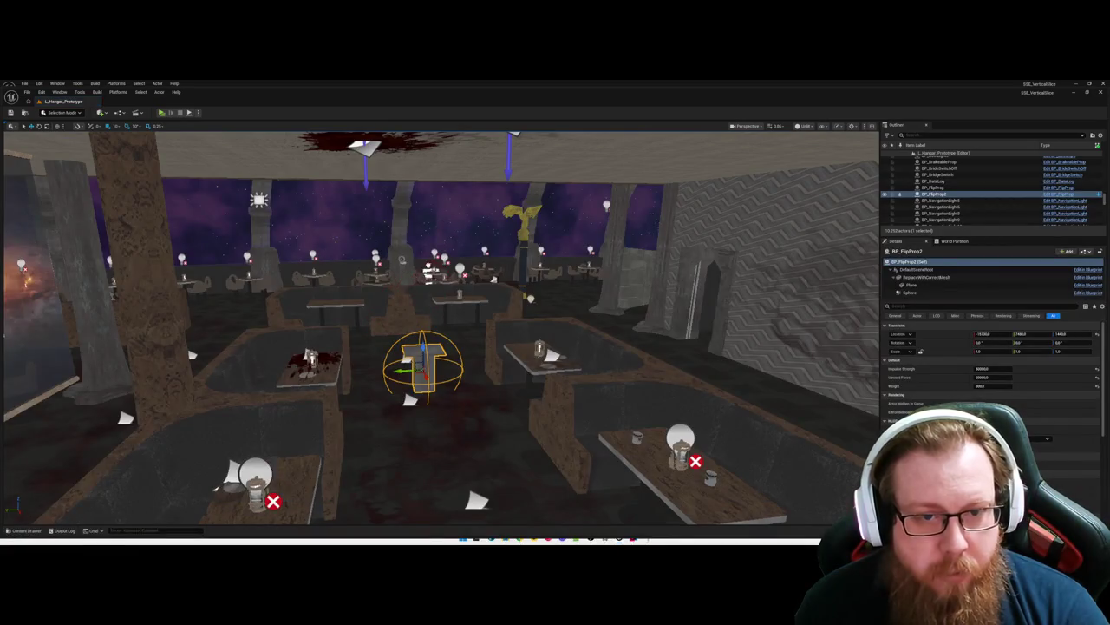
click(413, 283)
key(f)
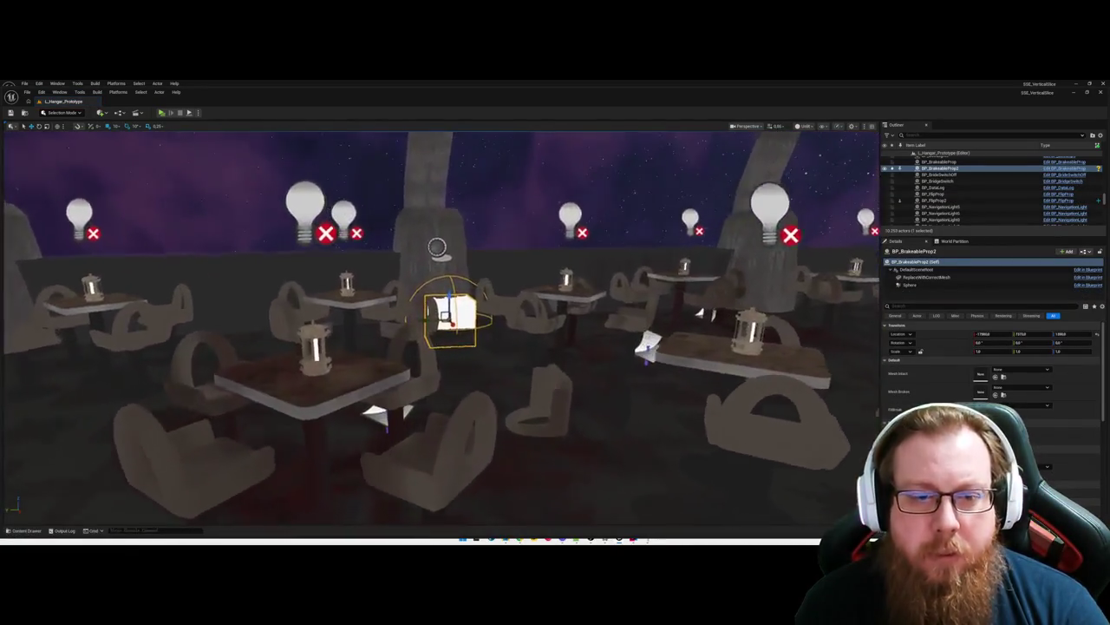
drag(451, 321, 321, 337)
mouse_move(438, 299)
mouse_down()
mouse_move(724, 326)
mouse_move(681, 330)
mouse_up()
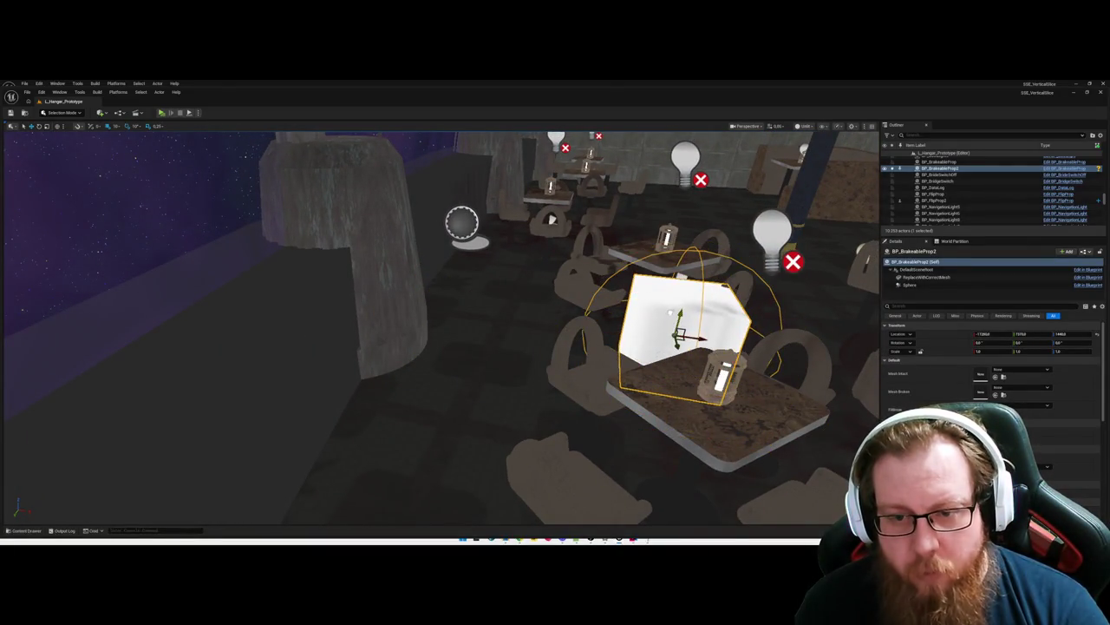
mouse_move(679, 282)
mouse_down()
mouse_move(473, 297)
mouse_move(521, 298)
mouse_up()
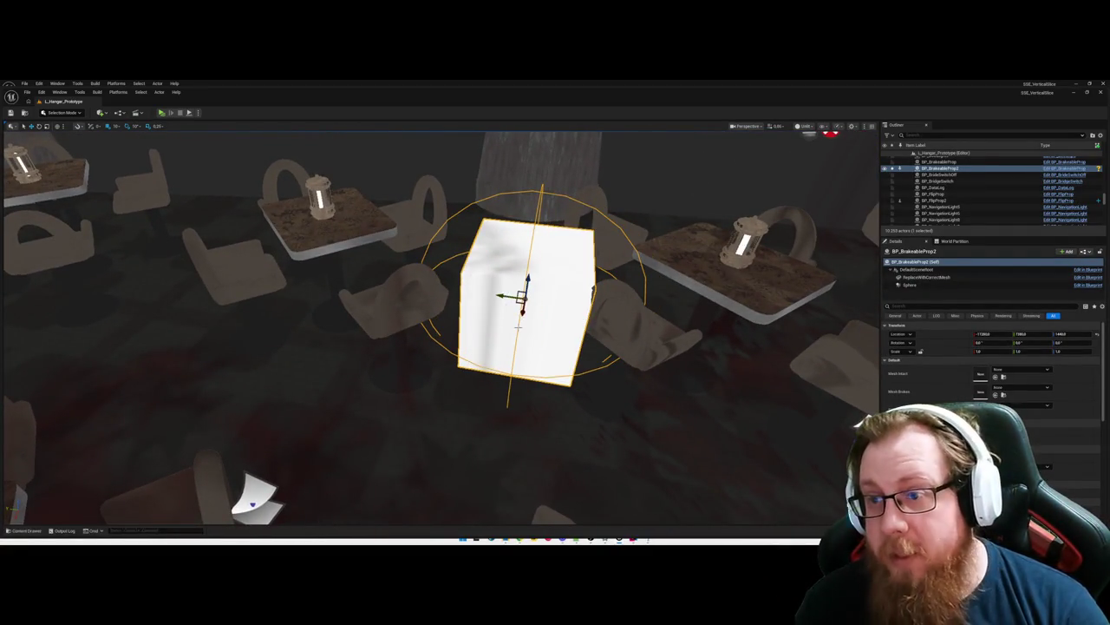
Step: Fly to the corridor and open LS_OfficersCutscene in Sequencer
mouse_move(382, 410)
mouse_down()
mouse_move(386, 395)
mouse_move(386, 408)
mouse_up()
click(503, 347)
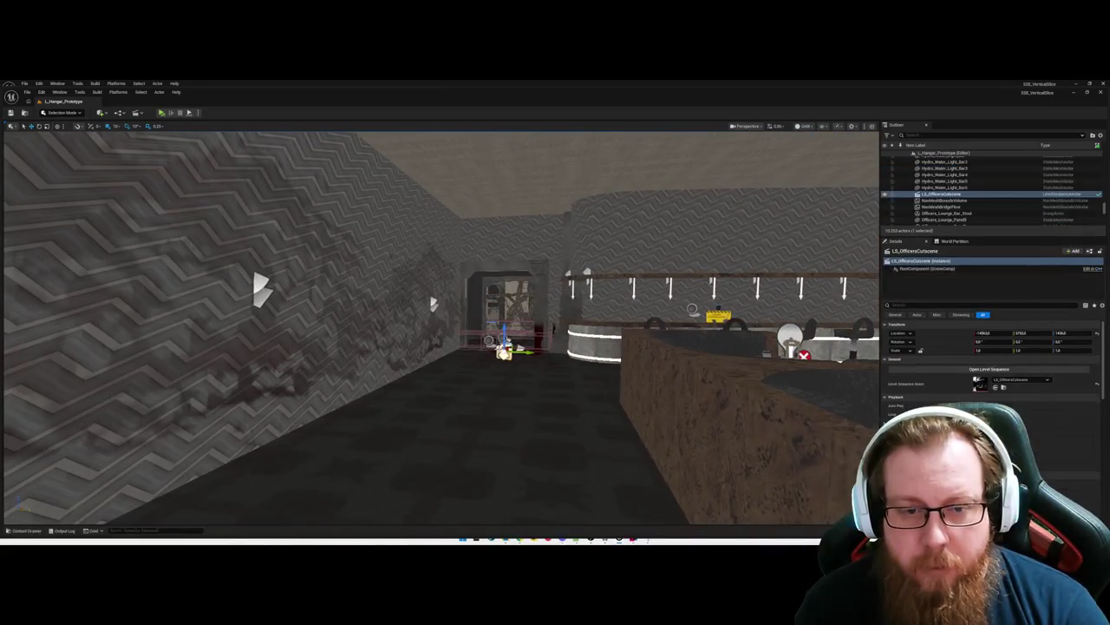
double_click(512, 383)
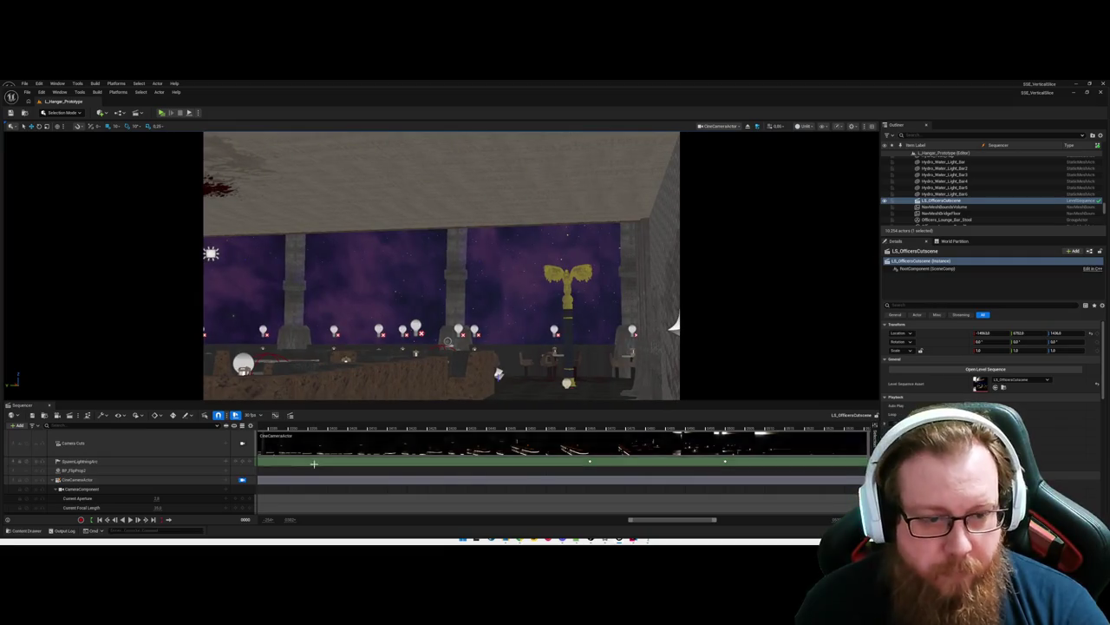
Step: Scrub through the cutscene to preview the camera, then select the white prop
scroll(314, 455, down, 2)
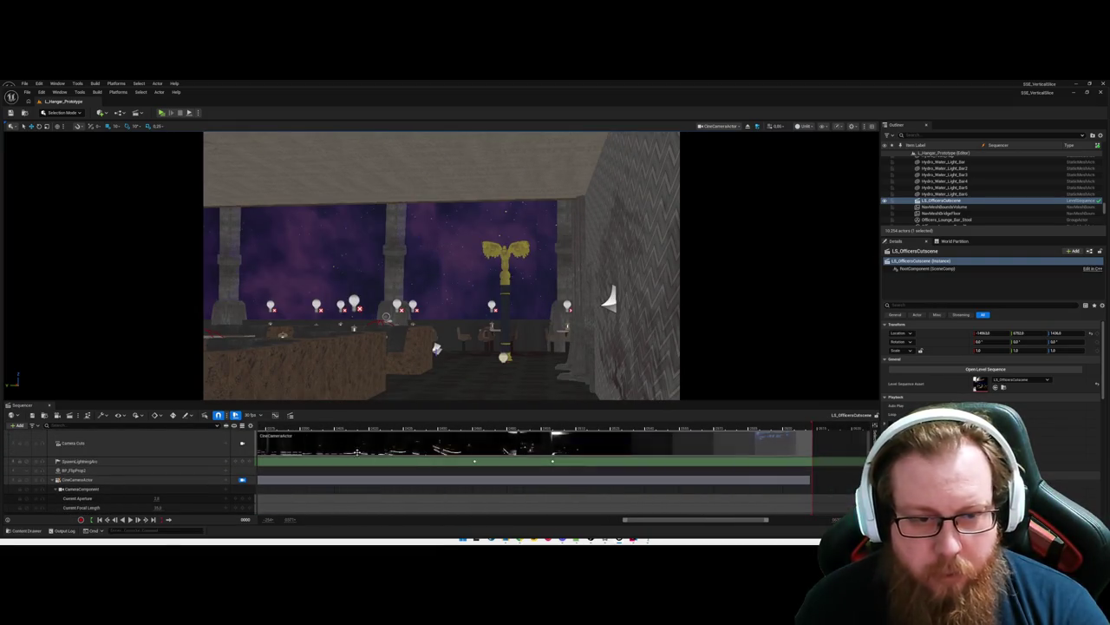
click(414, 425)
mouse_move(414, 426)
mouse_down()
mouse_move(612, 426)
mouse_move(596, 426)
mouse_up()
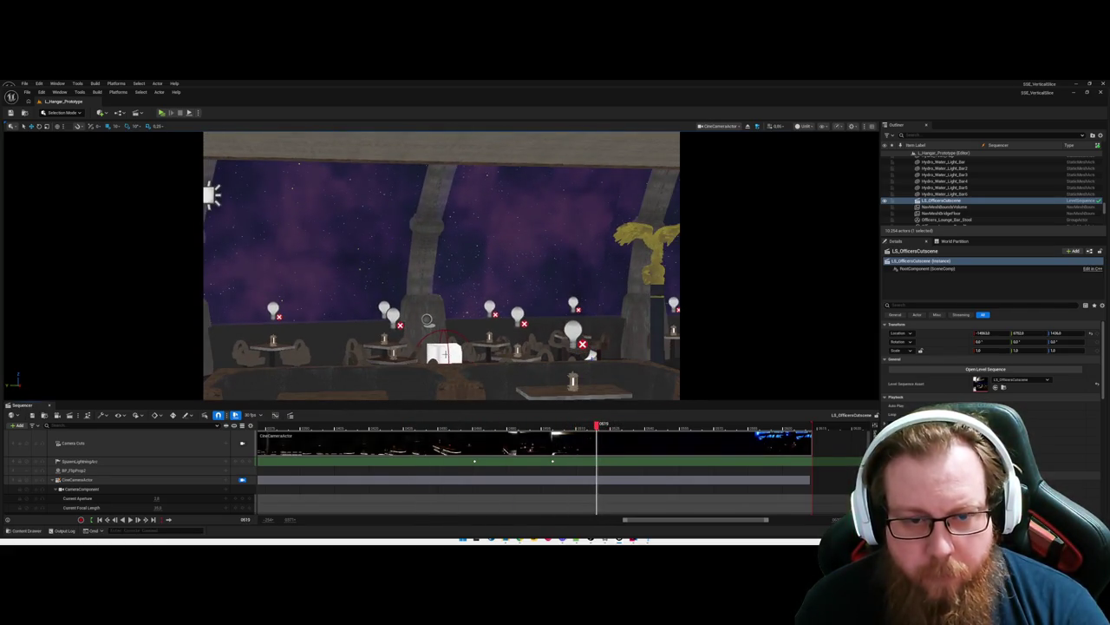
click(443, 354)
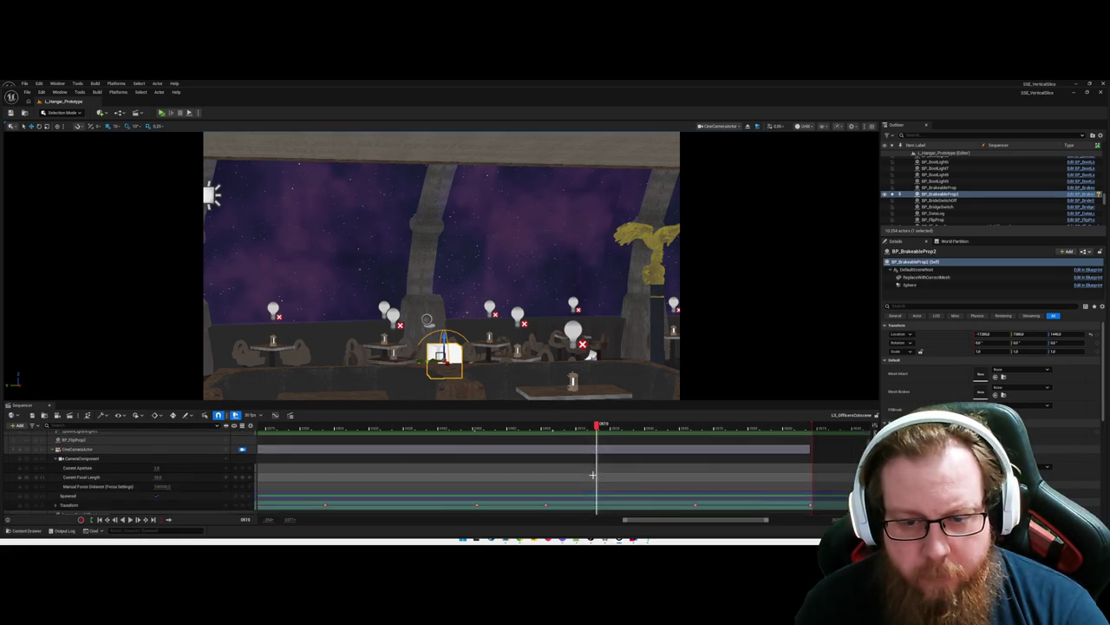
Step: Undo the accidental Move Keys and select a key on the camera's Transform track
scroll(583, 472, down, 3)
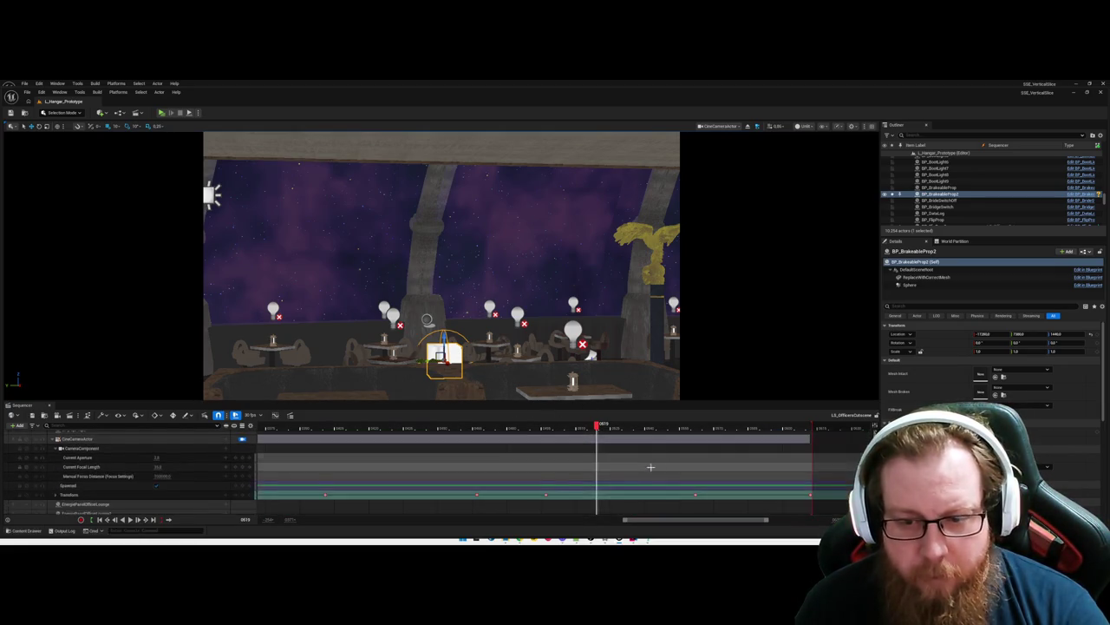
key(ctrl+z)
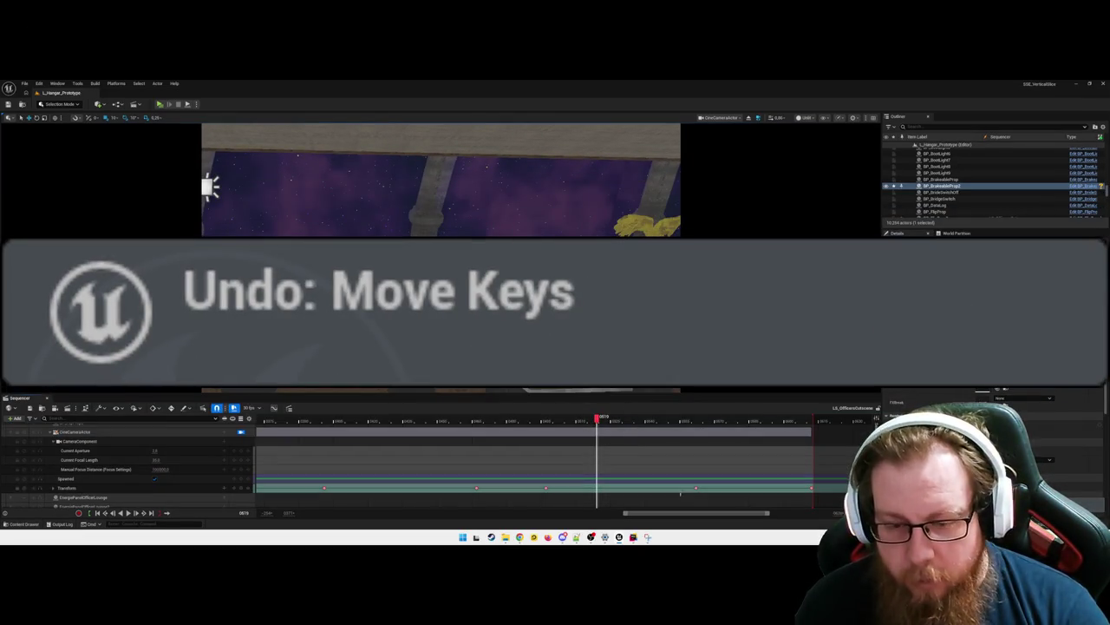
click(697, 490)
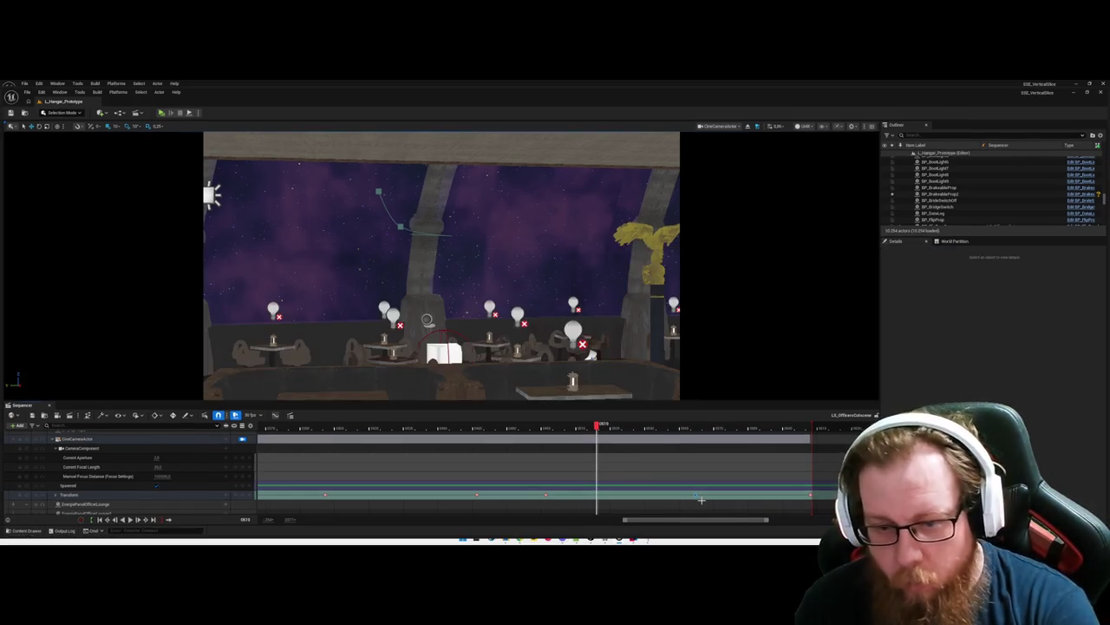
Step: Scrub to a later frame and reframe the cine camera closer to the white prop
click(530, 438)
mouse_move(531, 438)
mouse_down()
mouse_move(792, 447)
mouse_move(579, 447)
mouse_move(788, 468)
mouse_move(811, 495)
mouse_up()
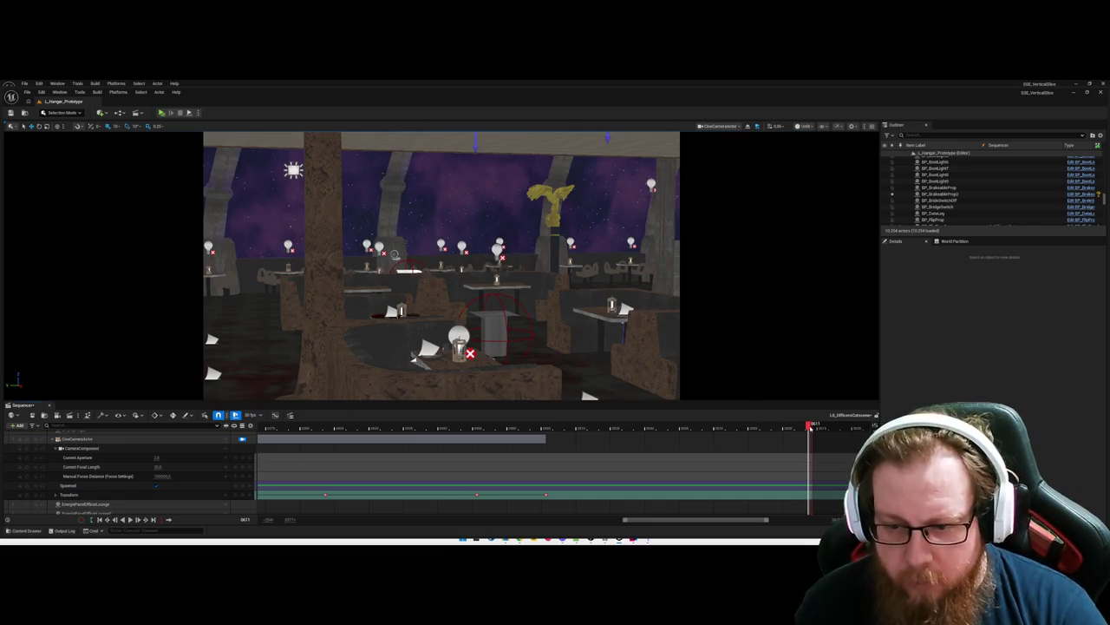
mouse_move(679, 429)
mouse_down()
mouse_move(468, 430)
mouse_move(547, 424)
mouse_up()
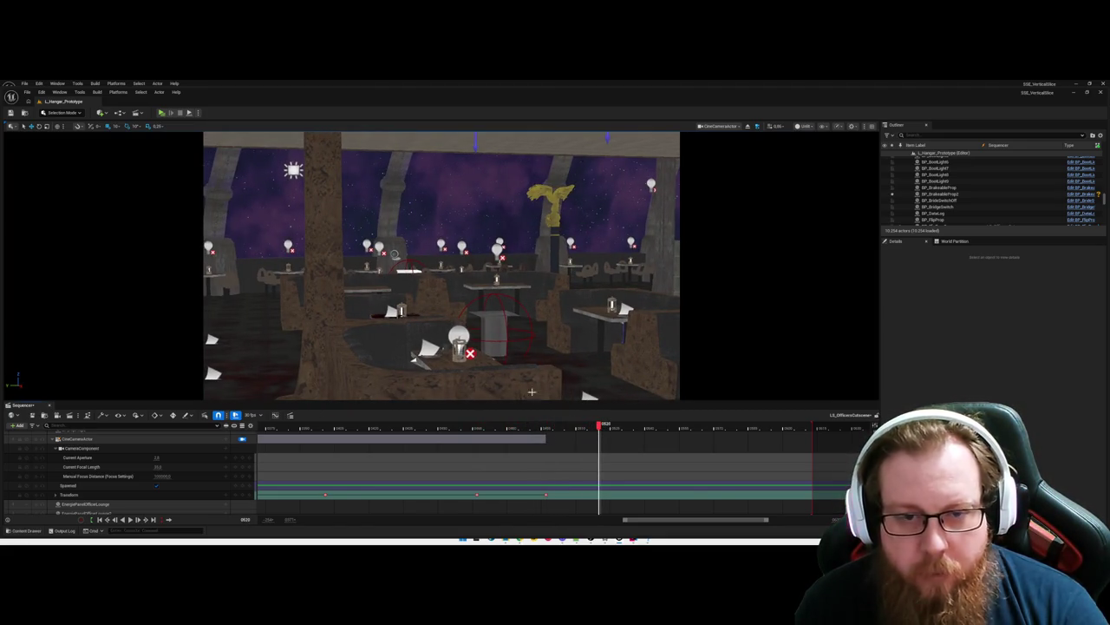
drag(531, 391, 532, 391)
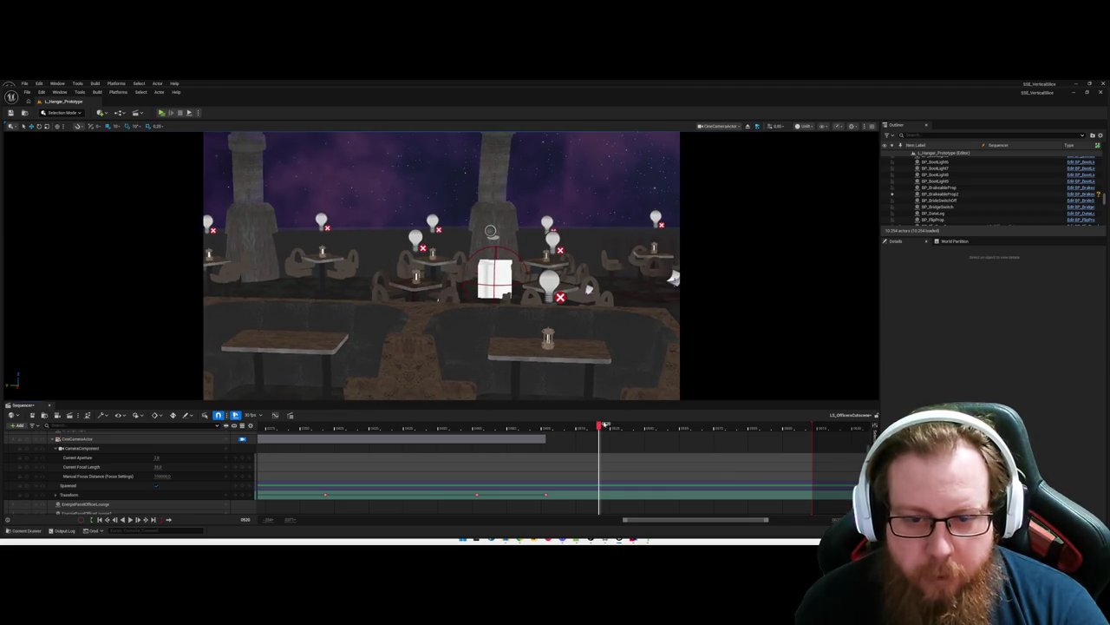
drag(605, 425, 613, 428)
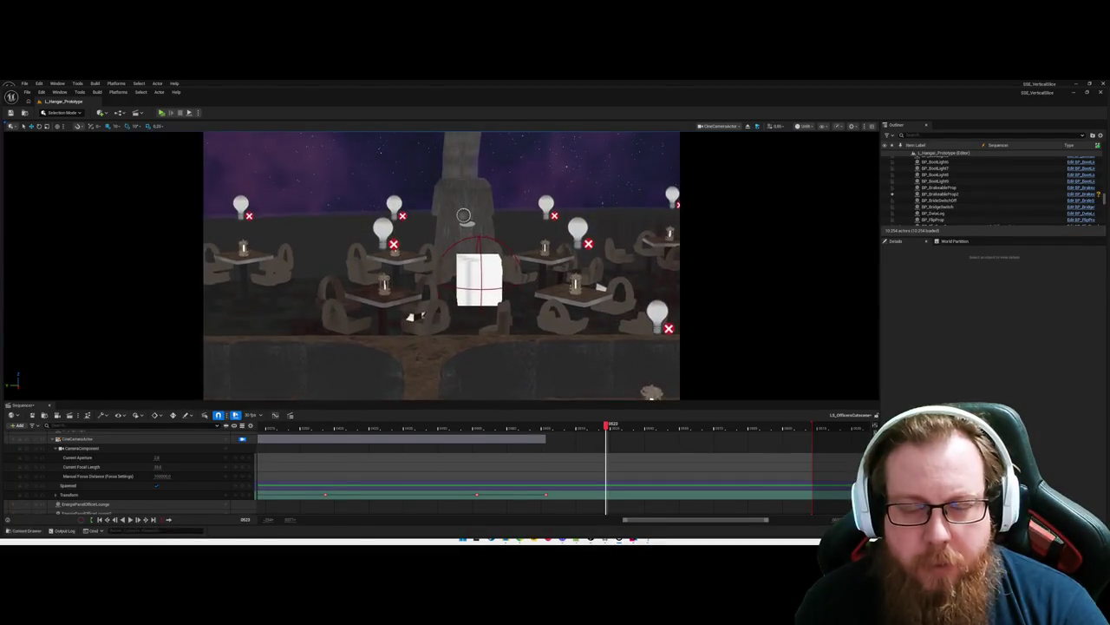
scroll(211, 470, down, 1)
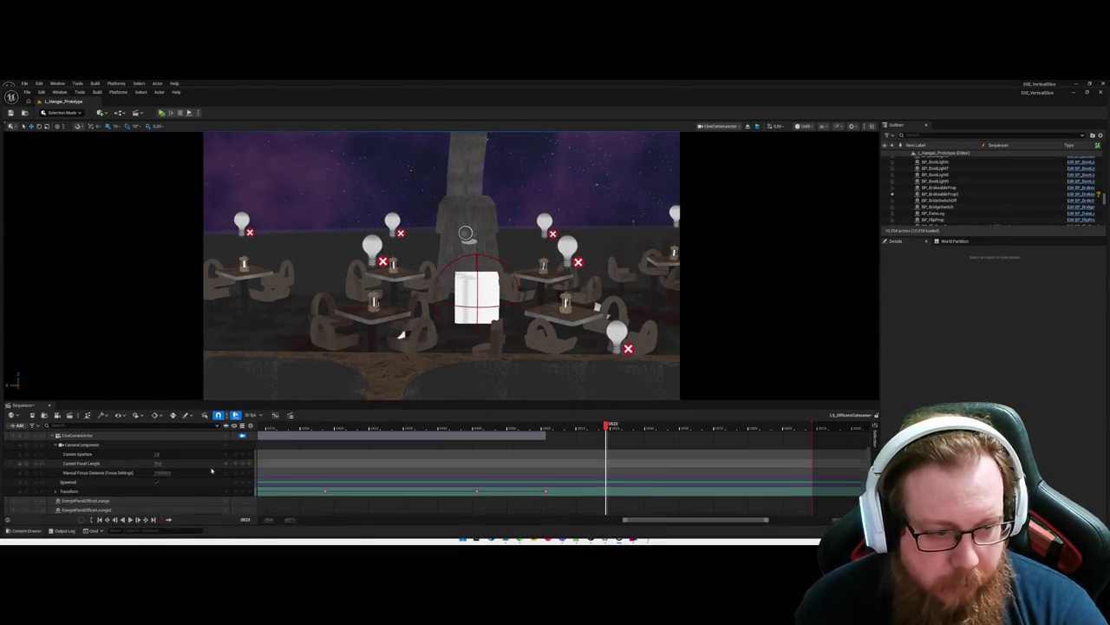
scroll(91, 486, up, 3)
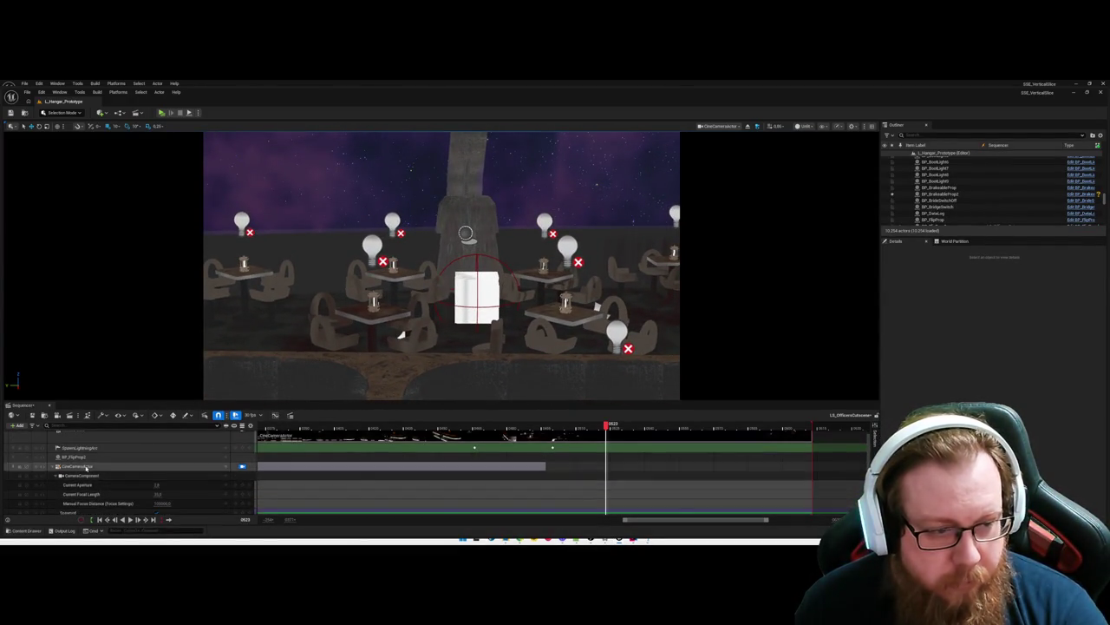
scroll(222, 469, down, 3)
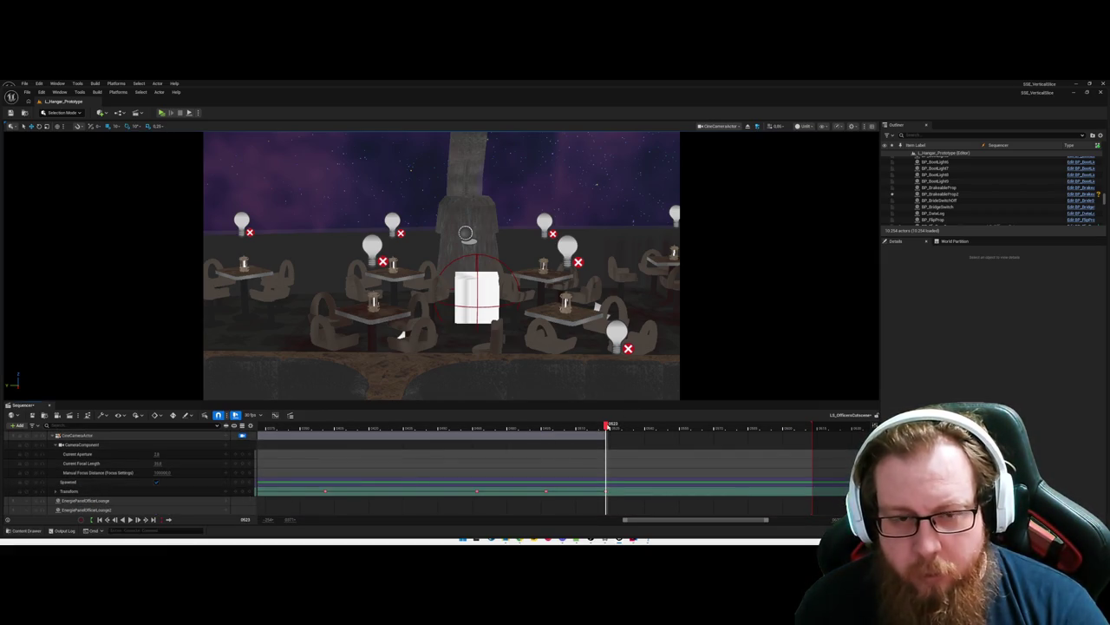
drag(647, 434, 691, 432)
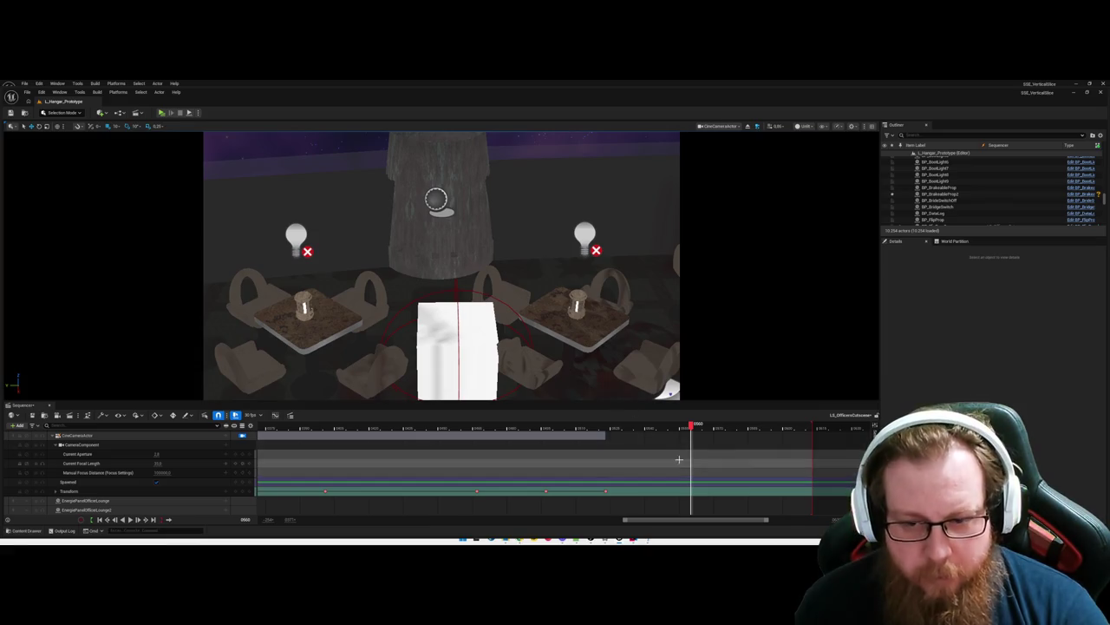
Step: Key the camera Transform as it tilts up past the stone tower to the starry sky
key(Left)
key(Left)
key(Left)
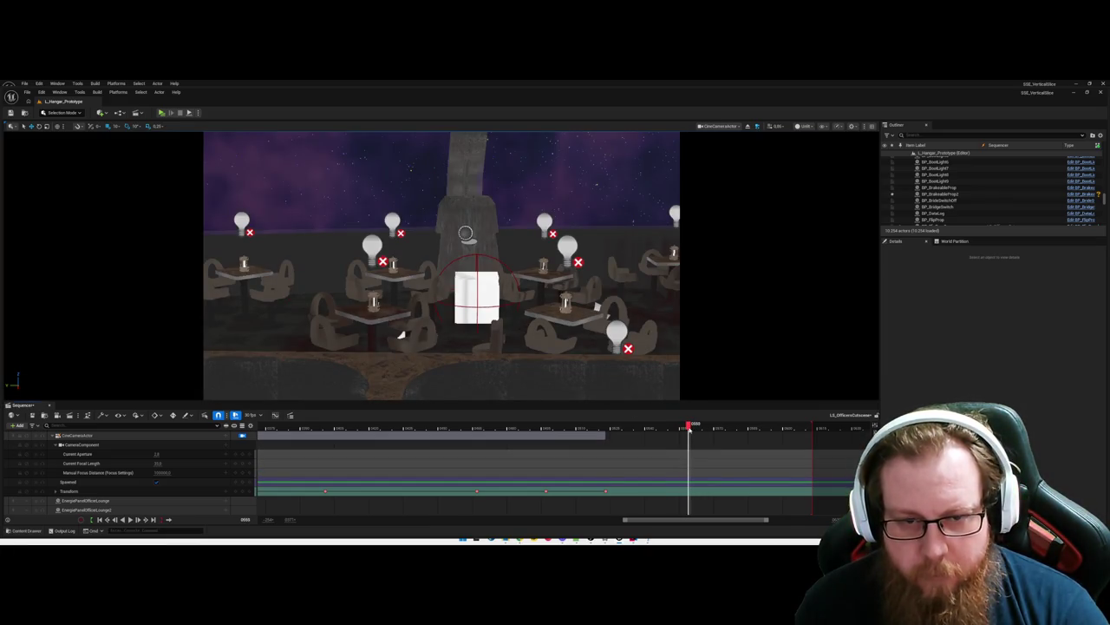
key(Left)
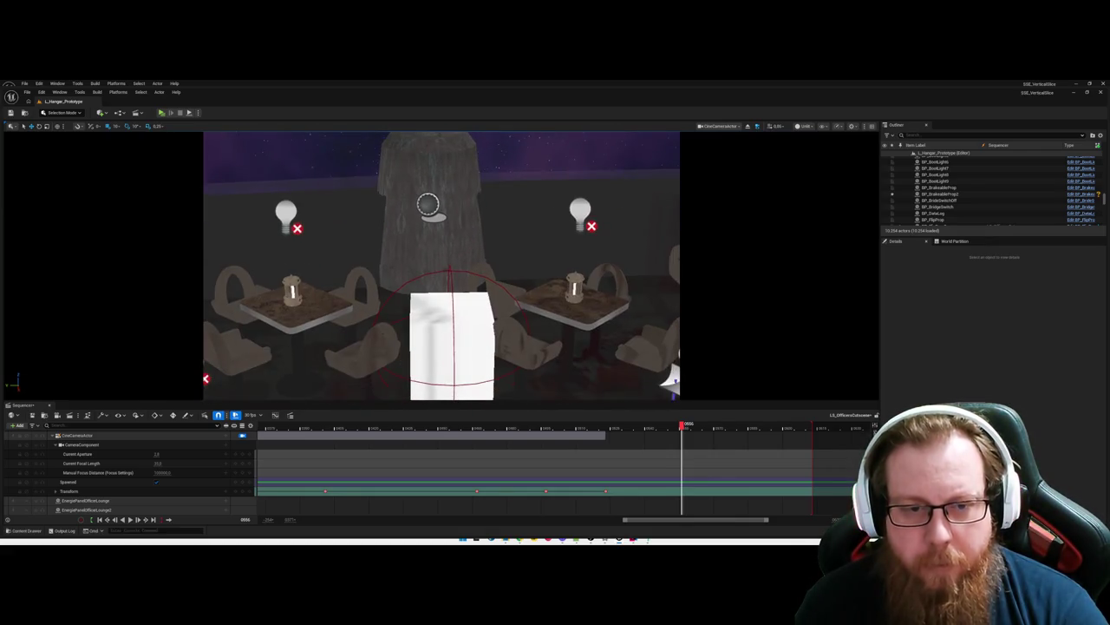
click(244, 491)
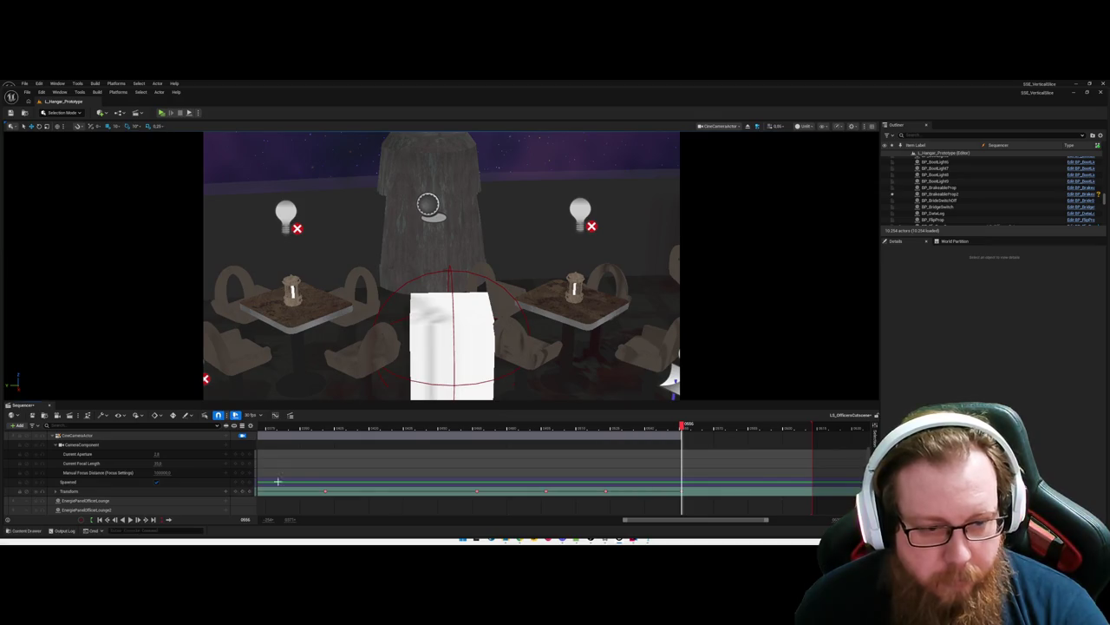
drag(550, 332, 550, 260)
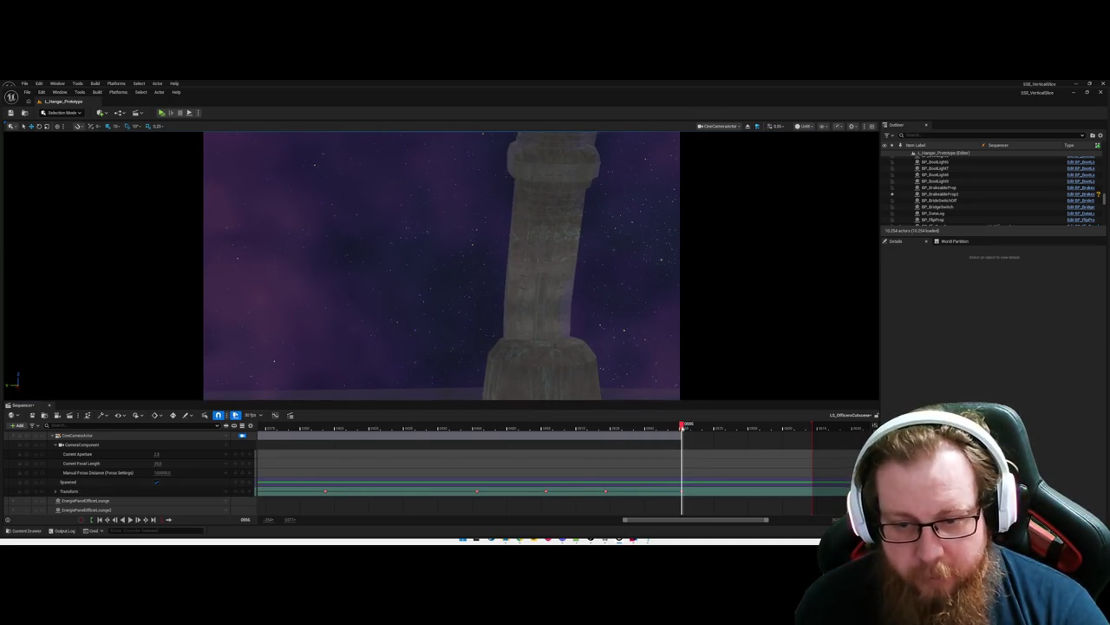
click(729, 426)
drag(499, 282, 499, 248)
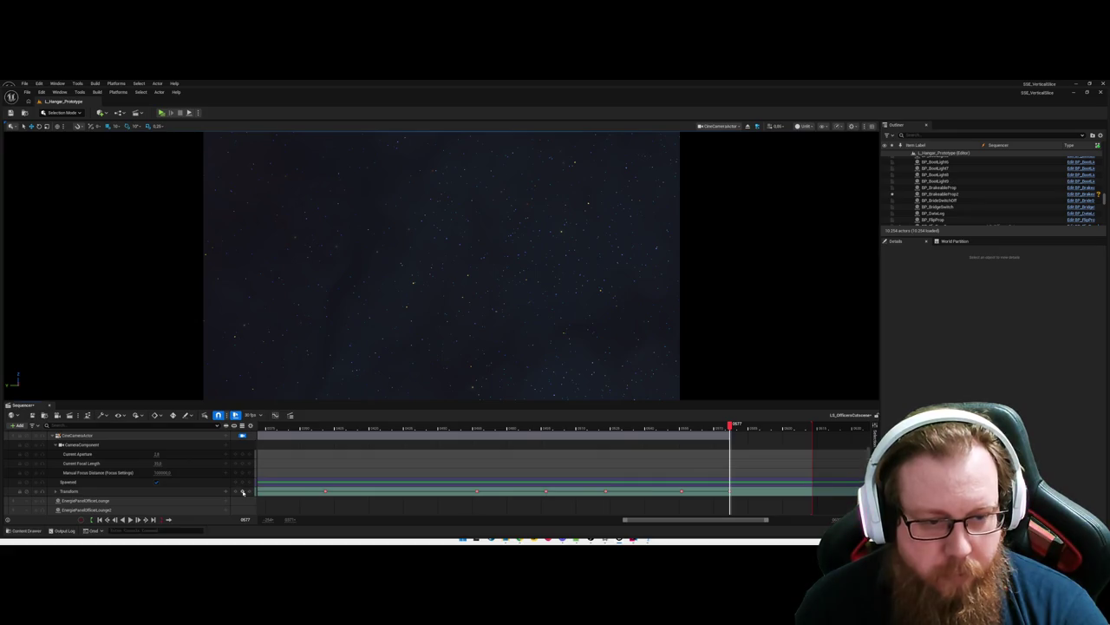
drag(731, 426, 789, 432)
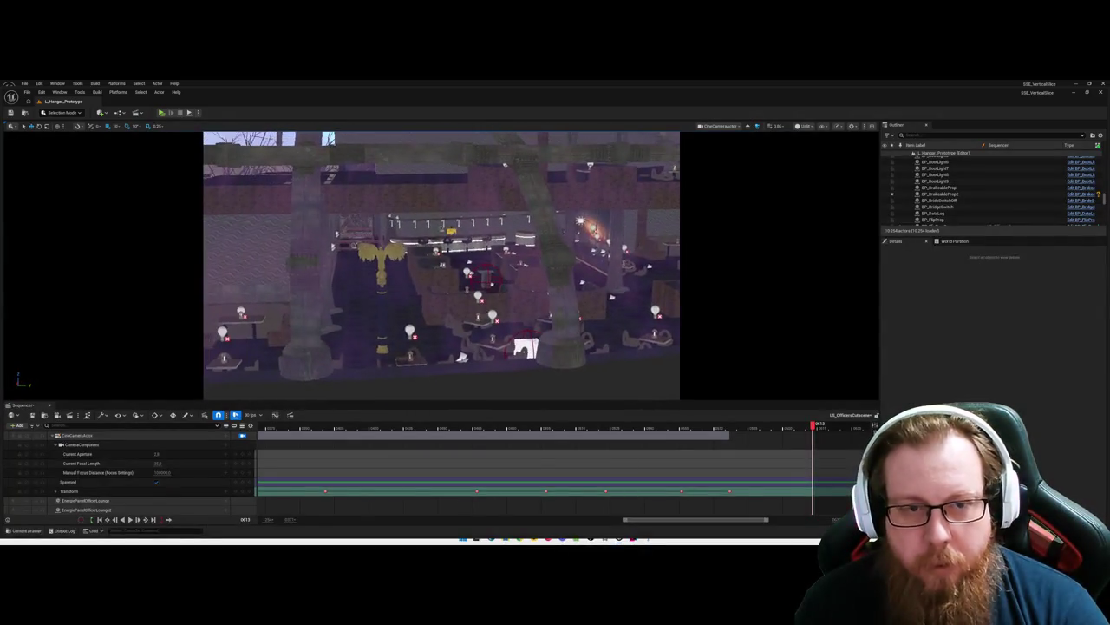
Step: Extend the section to the playhead, play back the cutscene, and show the Camera Cuts track
mouse_move(730, 434)
mouse_down()
mouse_move(812, 434)
mouse_move(261, 425)
mouse_up()
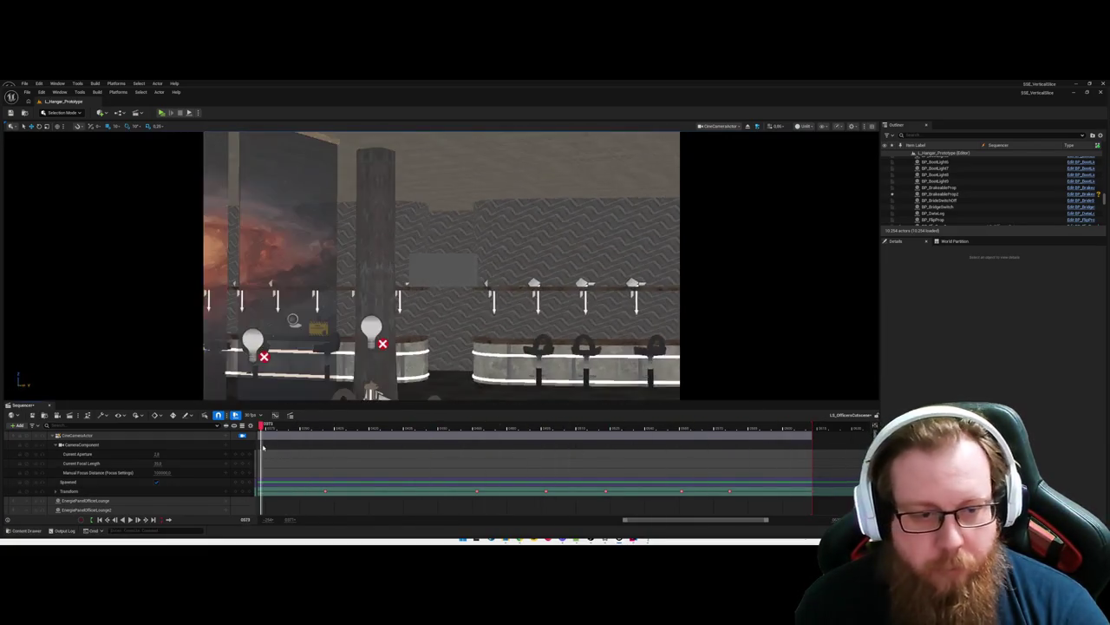
key(space)
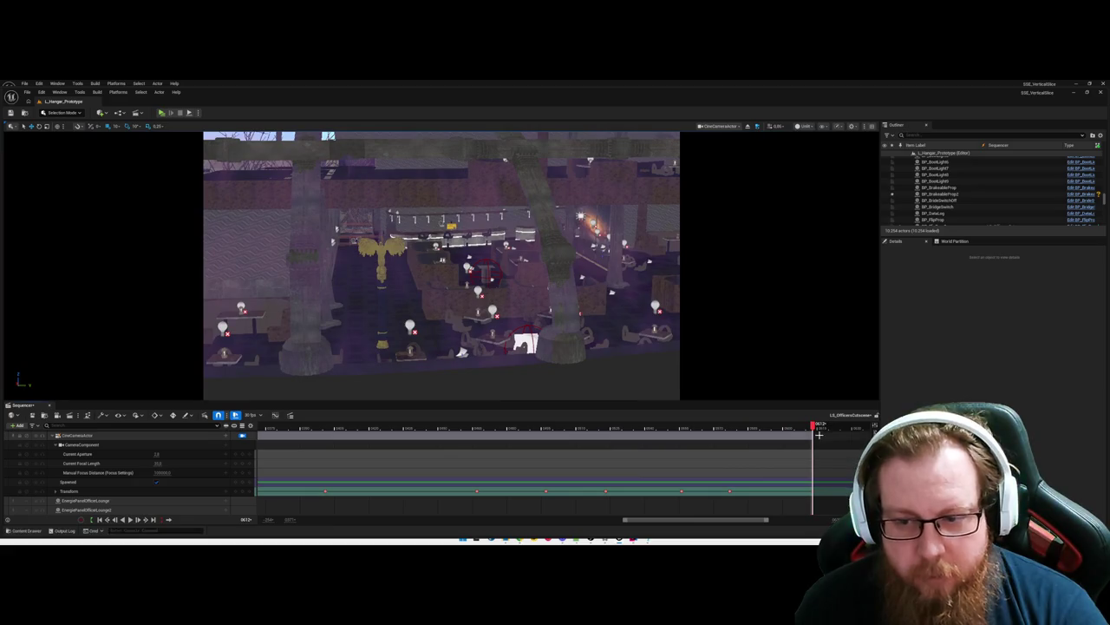
scroll(812, 434, up, 3)
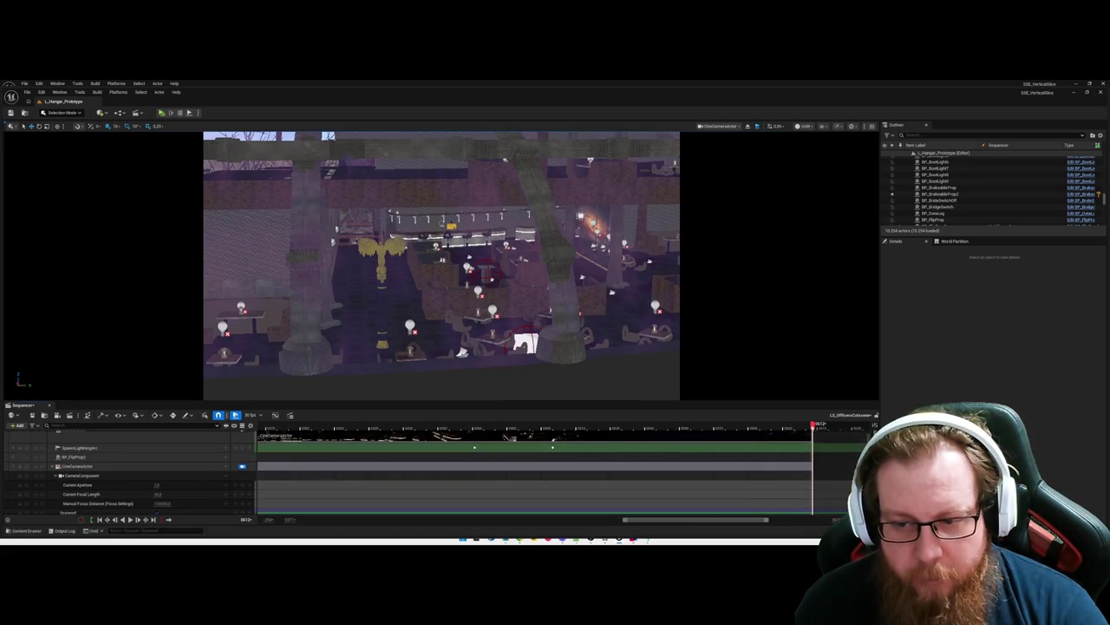
click(767, 427)
click(810, 427)
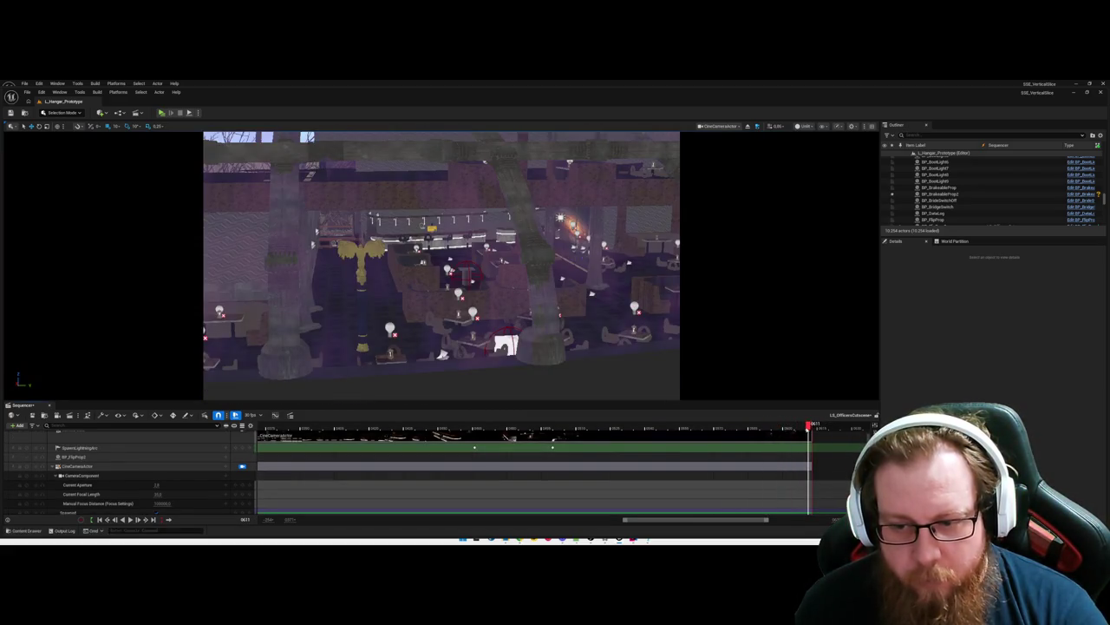
key(comma)
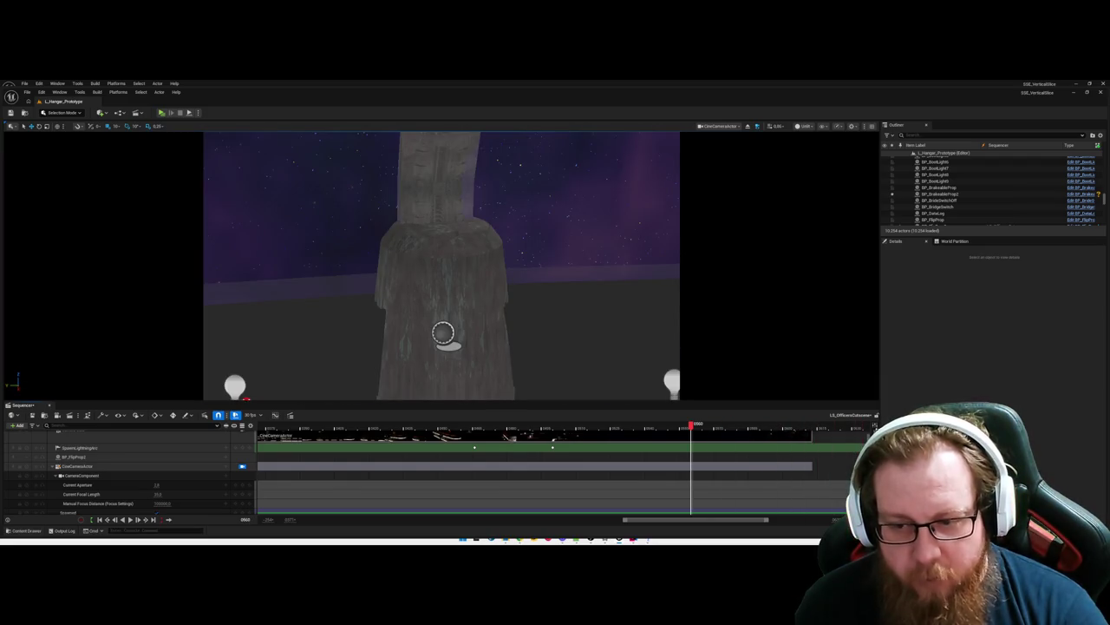
click(242, 466)
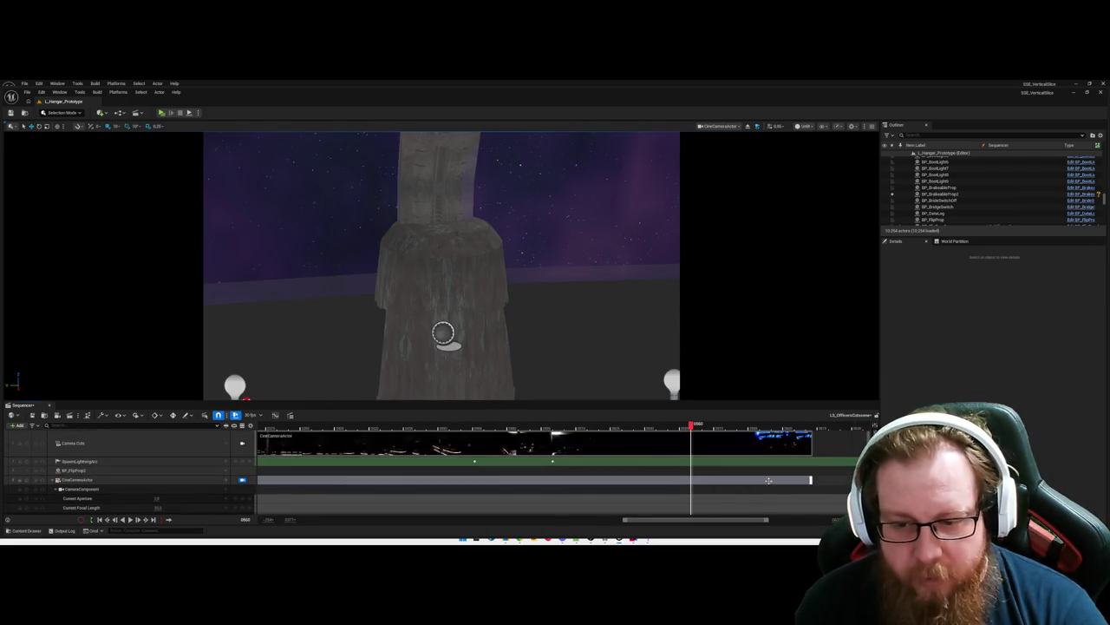
Step: Box-select the last two camera Transform keyframes and move them later on the timeline
scroll(769, 480, down, 3)
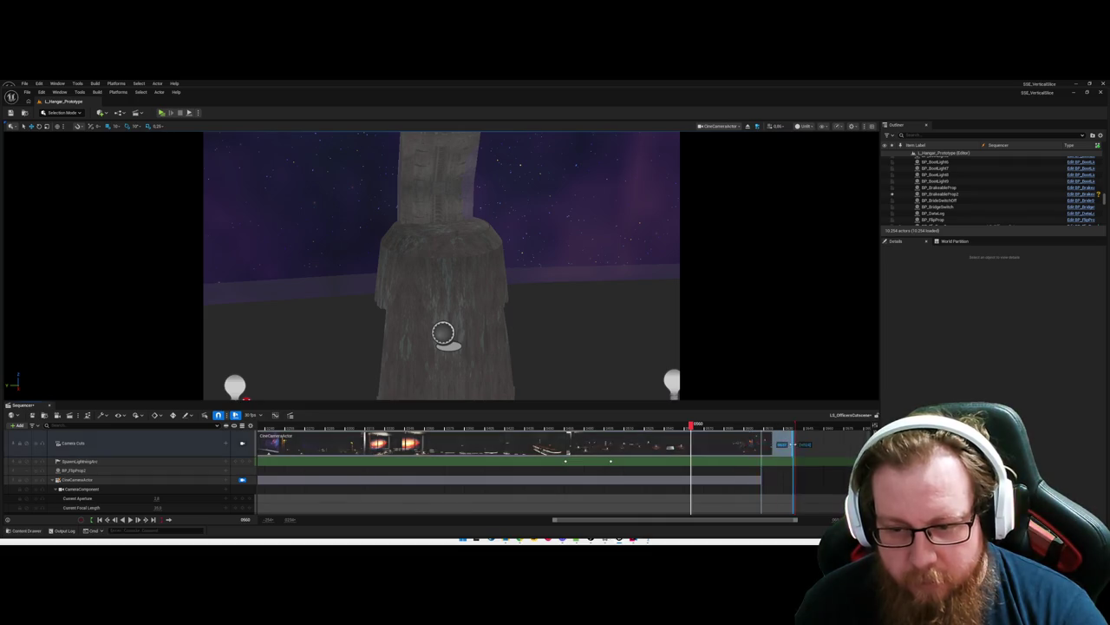
scroll(761, 486, down, 5)
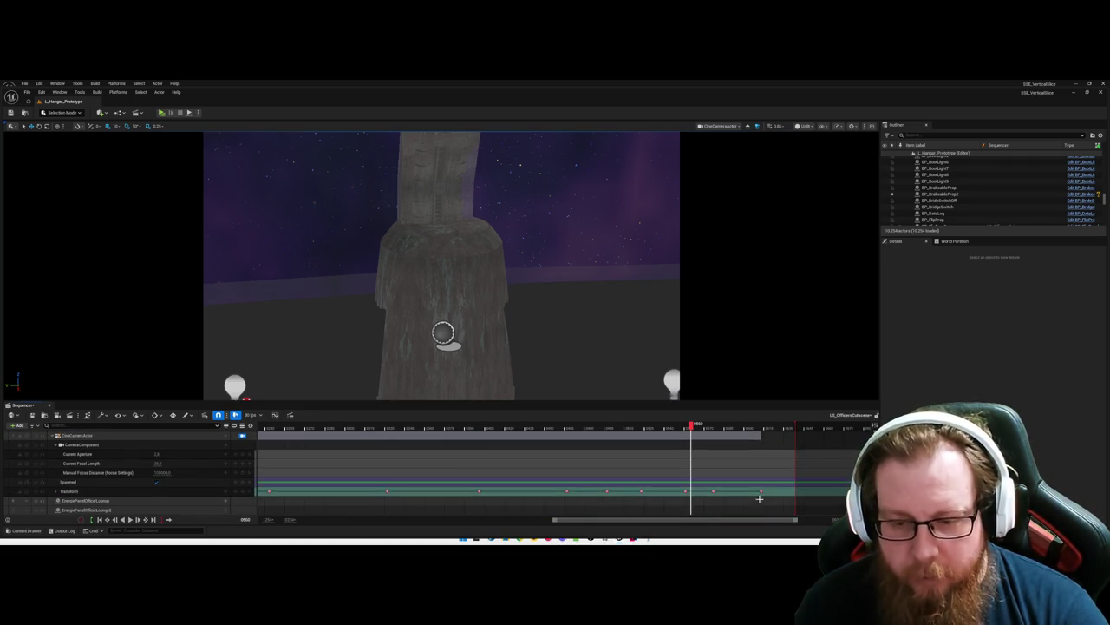
mouse_move(766, 499)
mouse_down()
mouse_move(685, 493)
mouse_move(718, 491)
mouse_up()
click(688, 436)
Step: Scrub and play back the sequence to preview the stretched closing camera move
mouse_move(688, 427)
mouse_down()
mouse_move(558, 427)
mouse_move(590, 413)
mouse_up()
key(space)
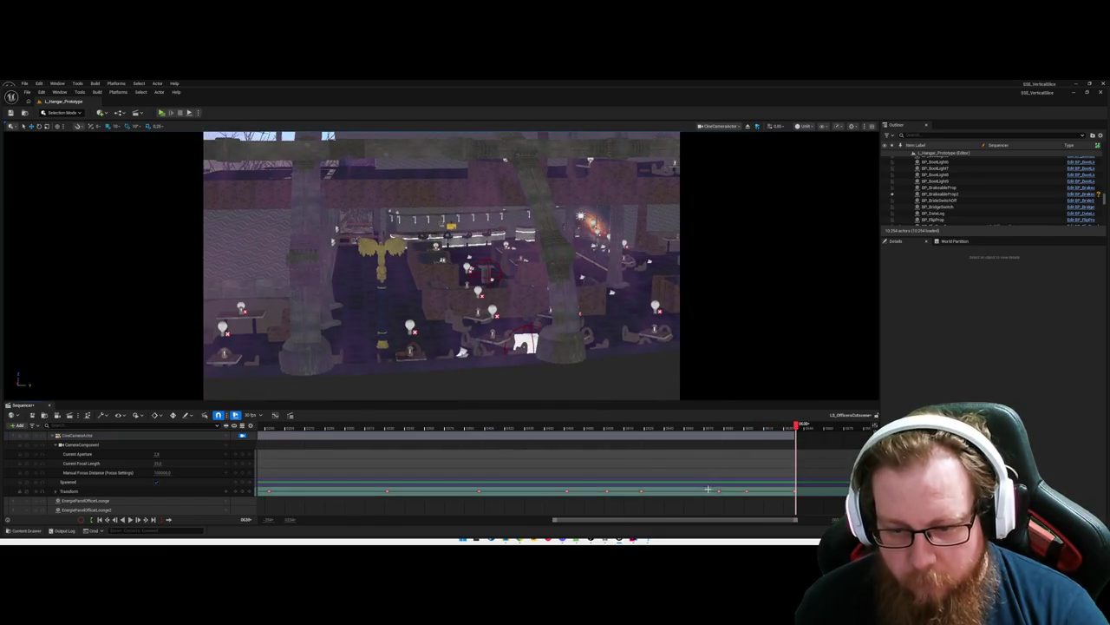
key(Left)
key(Left)
key(Left)
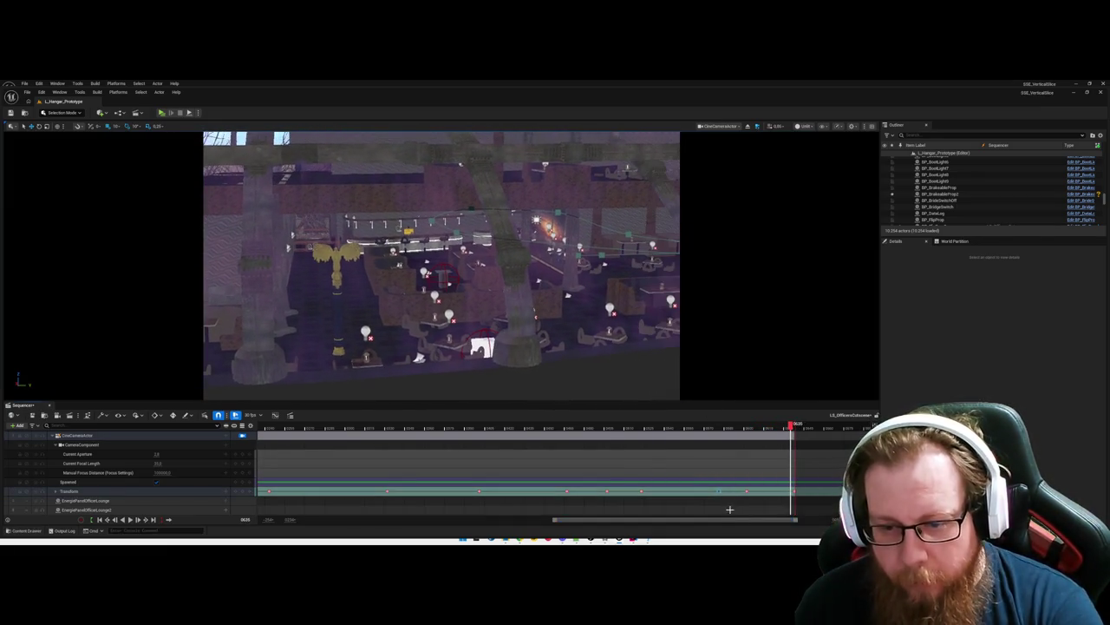
mouse_move(713, 426)
mouse_down()
mouse_move(581, 426)
mouse_move(650, 444)
mouse_move(803, 438)
mouse_move(491, 436)
mouse_up()
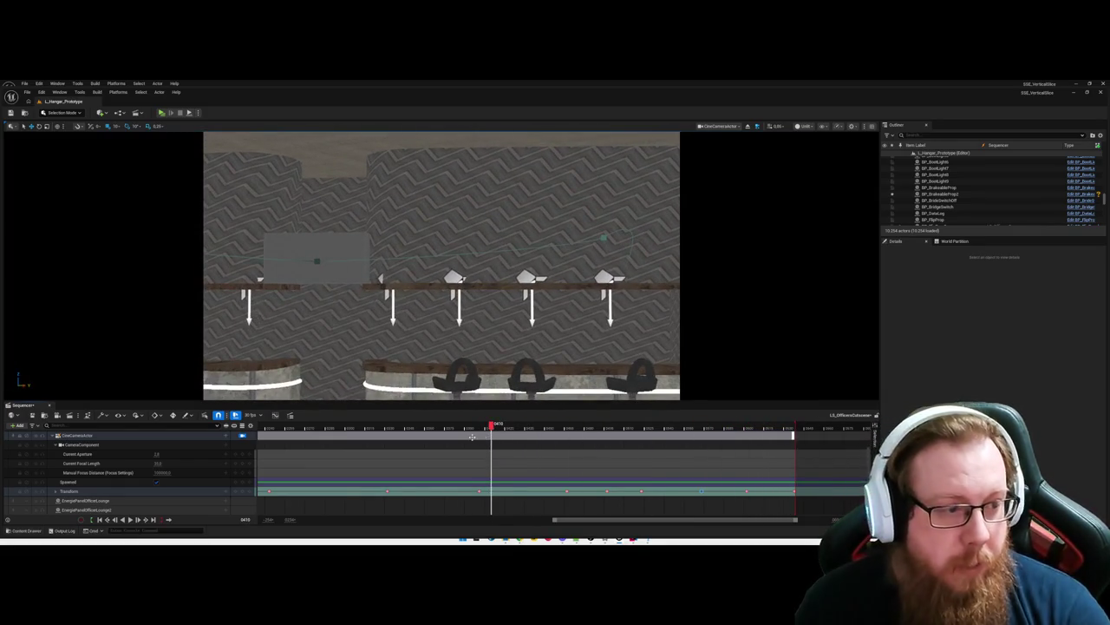
key(space)
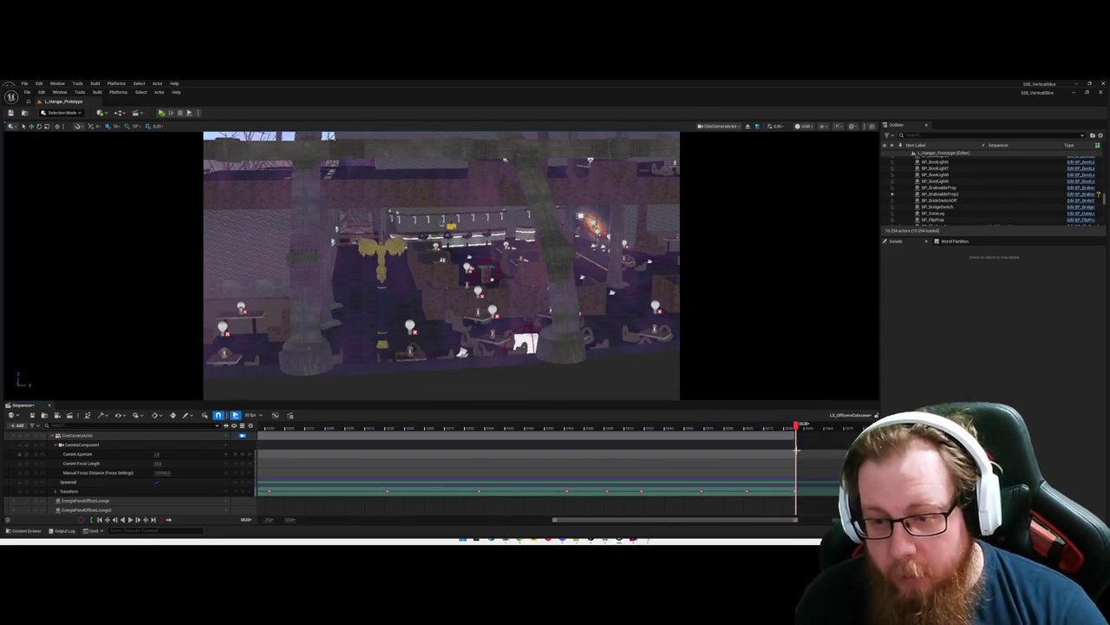
mouse_move(782, 434)
mouse_down()
mouse_move(601, 441)
mouse_move(643, 449)
mouse_up()
Step: Bring up the context options for a Sequencer keyframe
scroll(643, 449, up, 3)
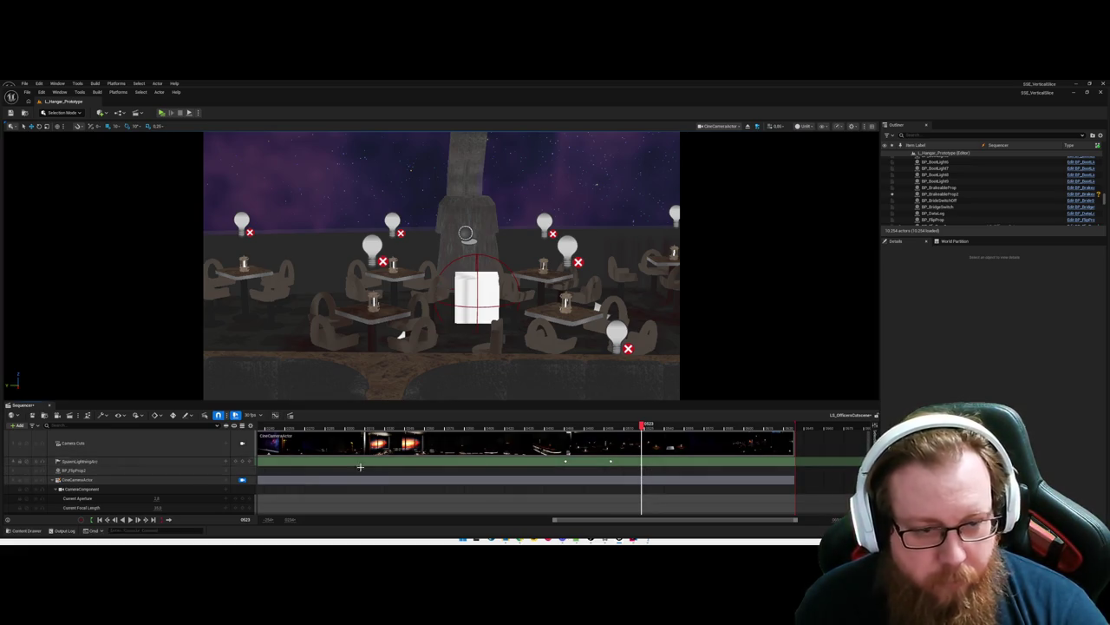
right_click(641, 461)
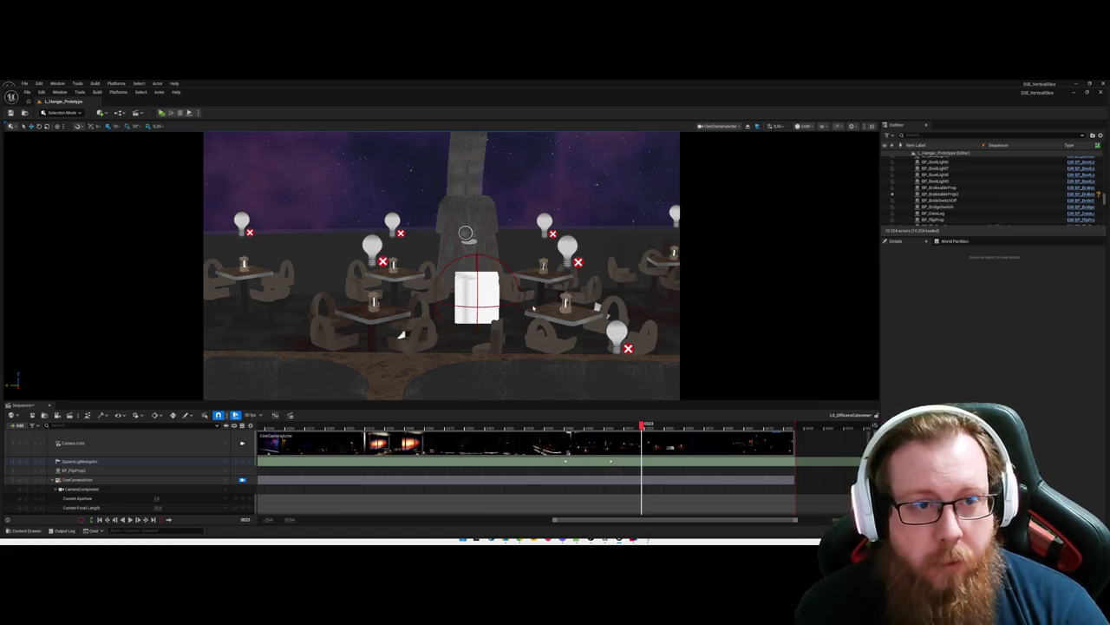
Step: Open BP_BrakeableProp and inspect its TL_Break, SET, Sequence and Spawn System nodes
key(ctrl+space)
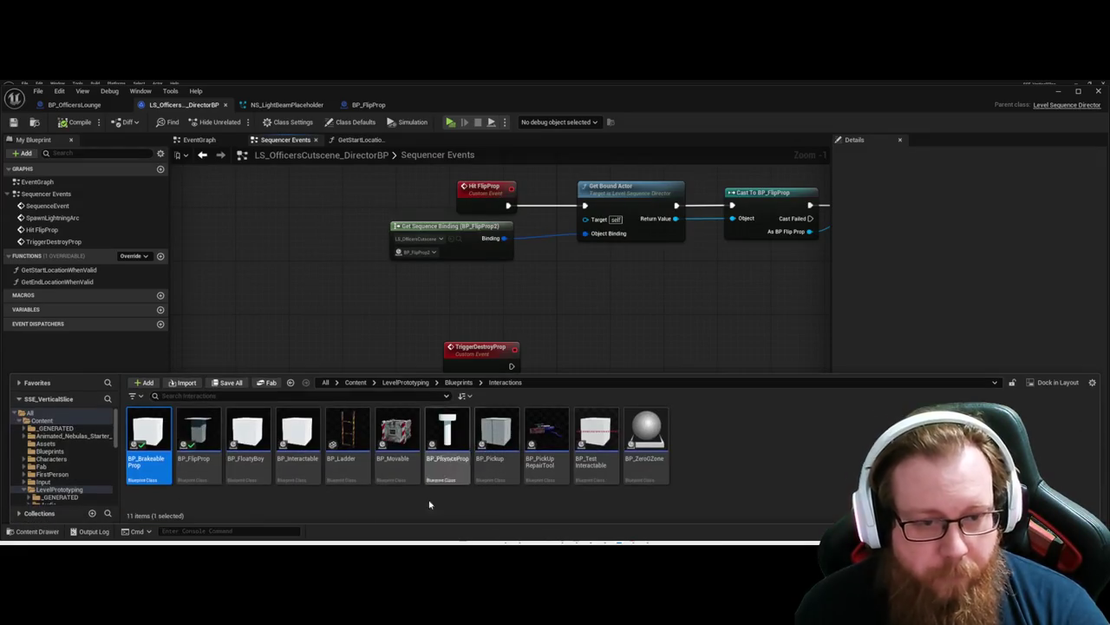
double_click(148, 433)
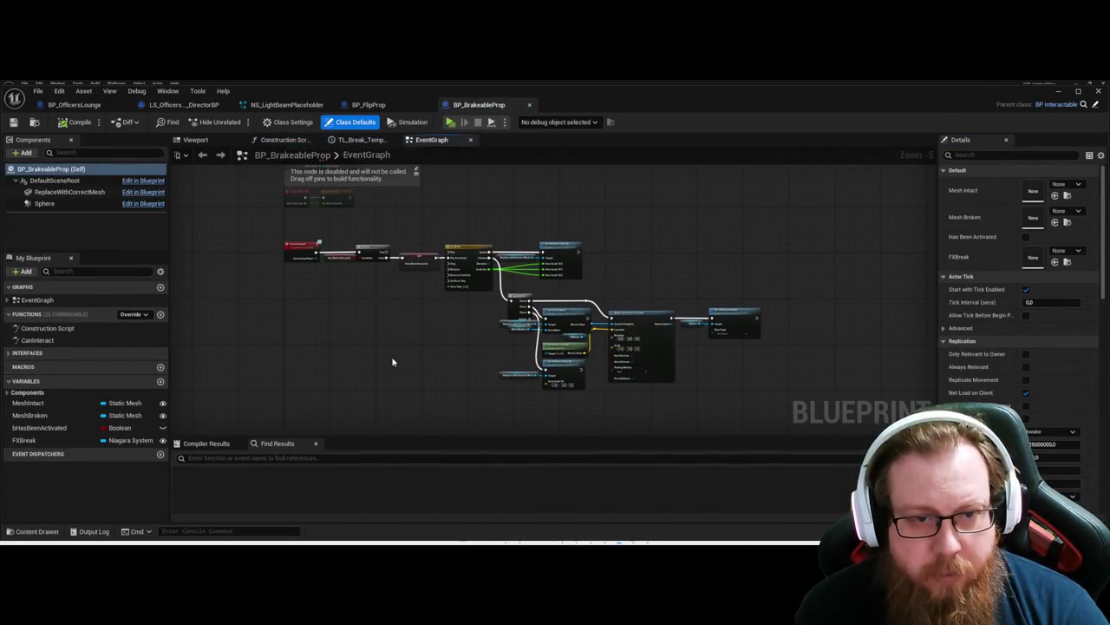
scroll(379, 376, up, 1)
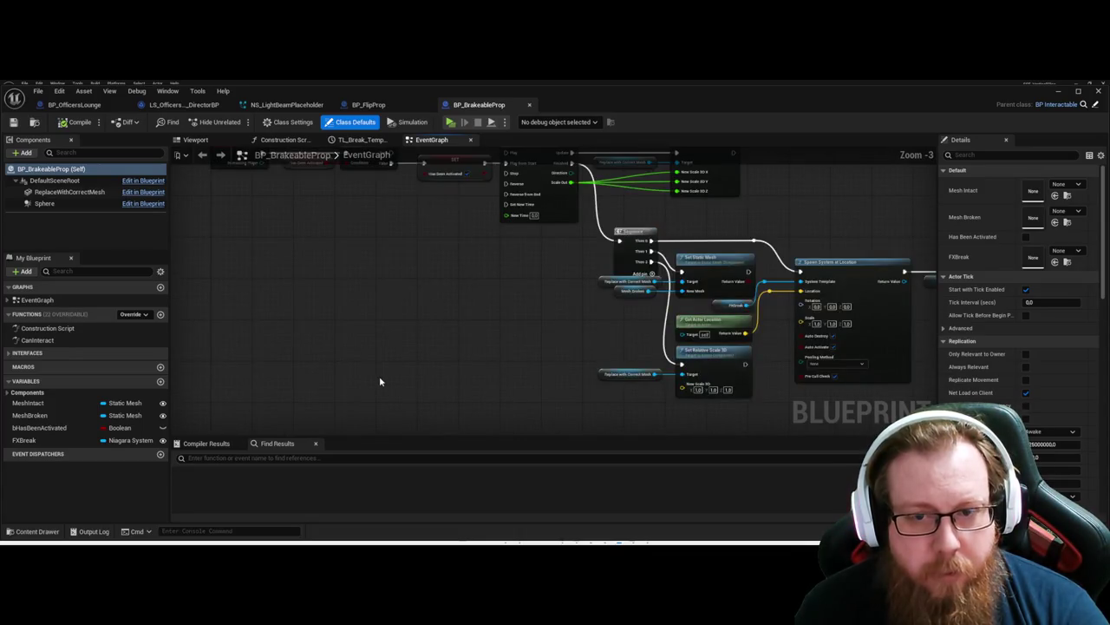
drag(895, 415, 255, 181)
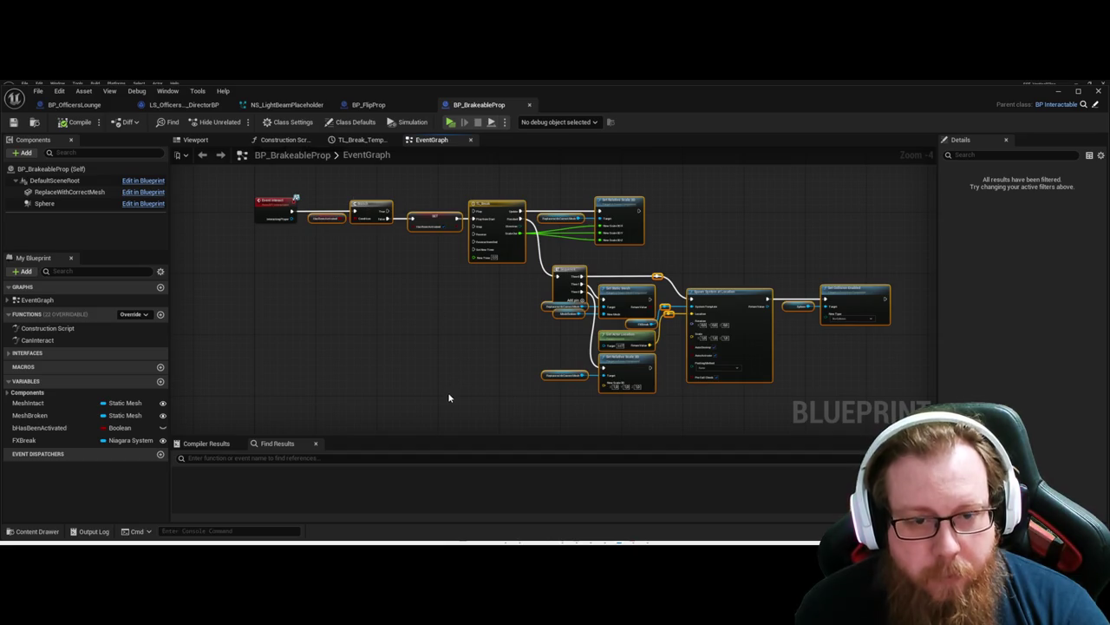
click(439, 347)
scroll(410, 347, up, 1)
drag(410, 346, 186, 343)
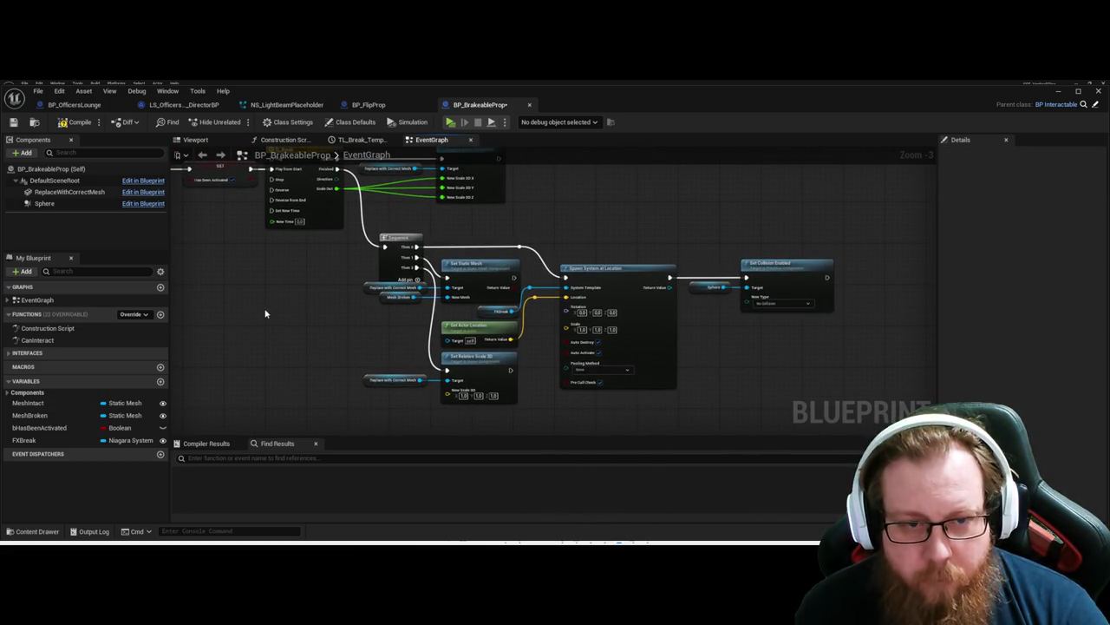
drag(277, 312, 369, 397)
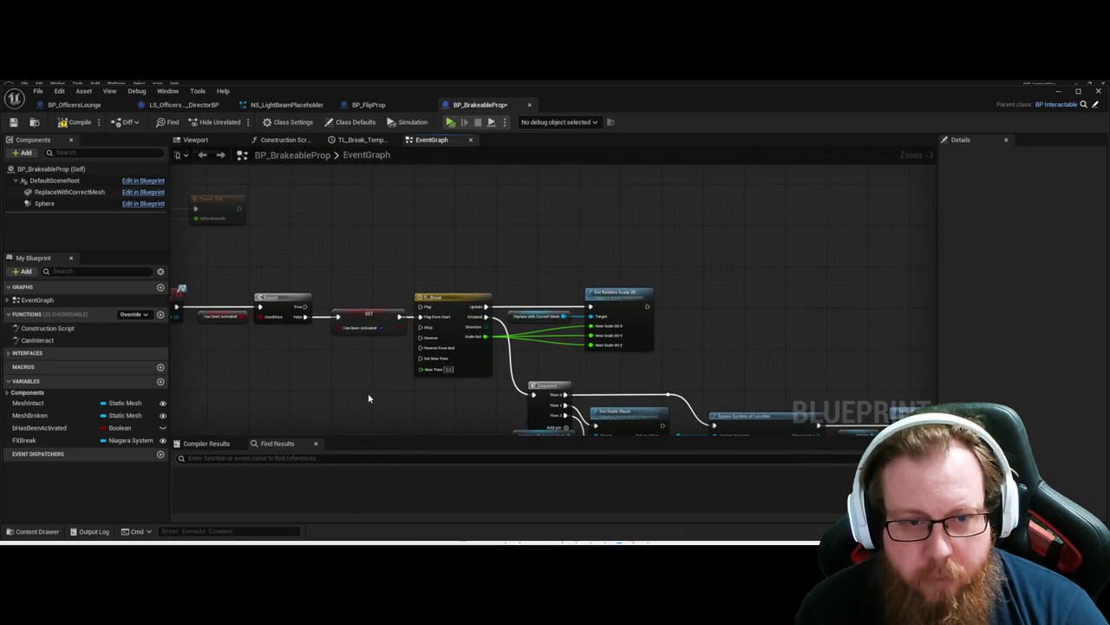
scroll(553, 389, up, 1)
drag(552, 390, 350, 354)
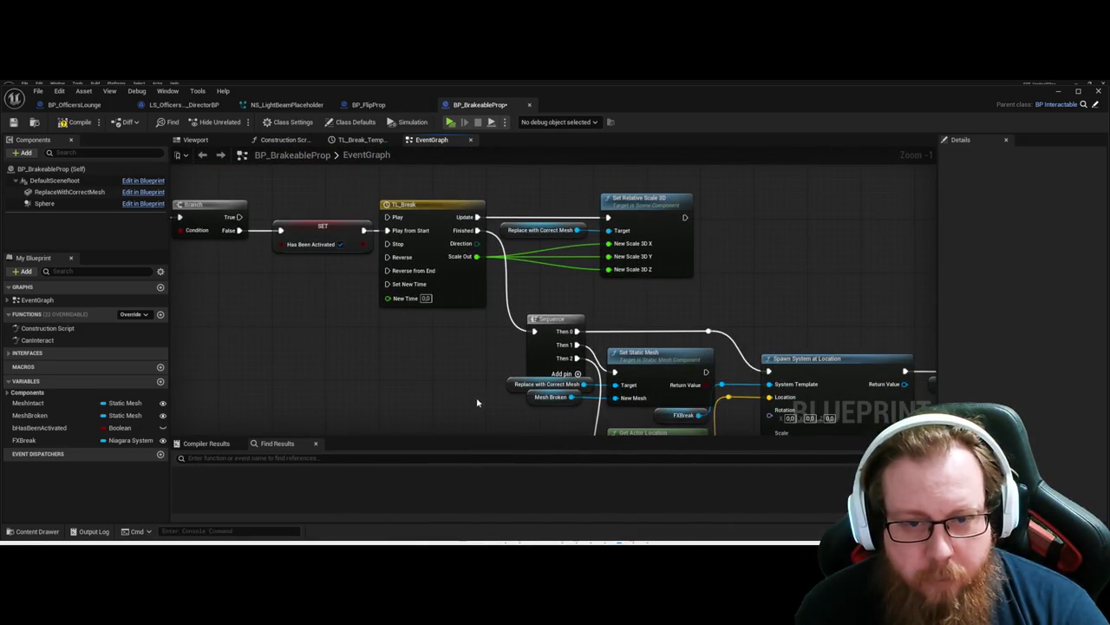
Step: Review the Set Static Mesh, Branch and Set Relative Scale 3D nodes, then clear space left of Event Interact
scroll(478, 396, up, 1)
drag(478, 396, 312, 291)
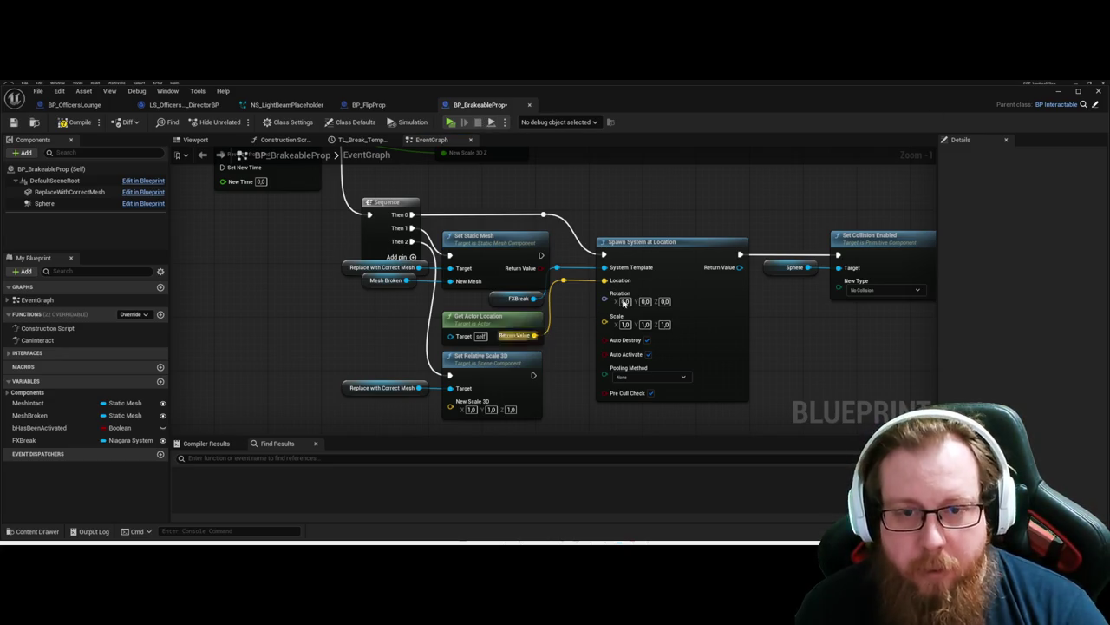
drag(629, 204, 830, 319)
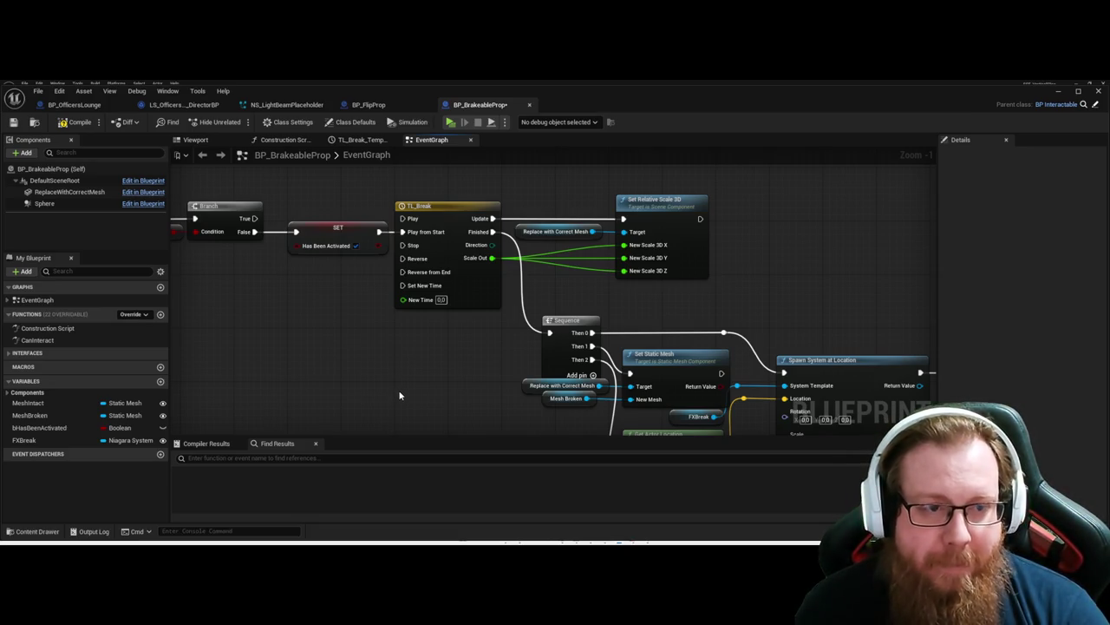
scroll(399, 396, down, 1)
mouse_move(395, 393)
mouse_down()
mouse_move(389, 366)
mouse_move(305, 349)
mouse_up()
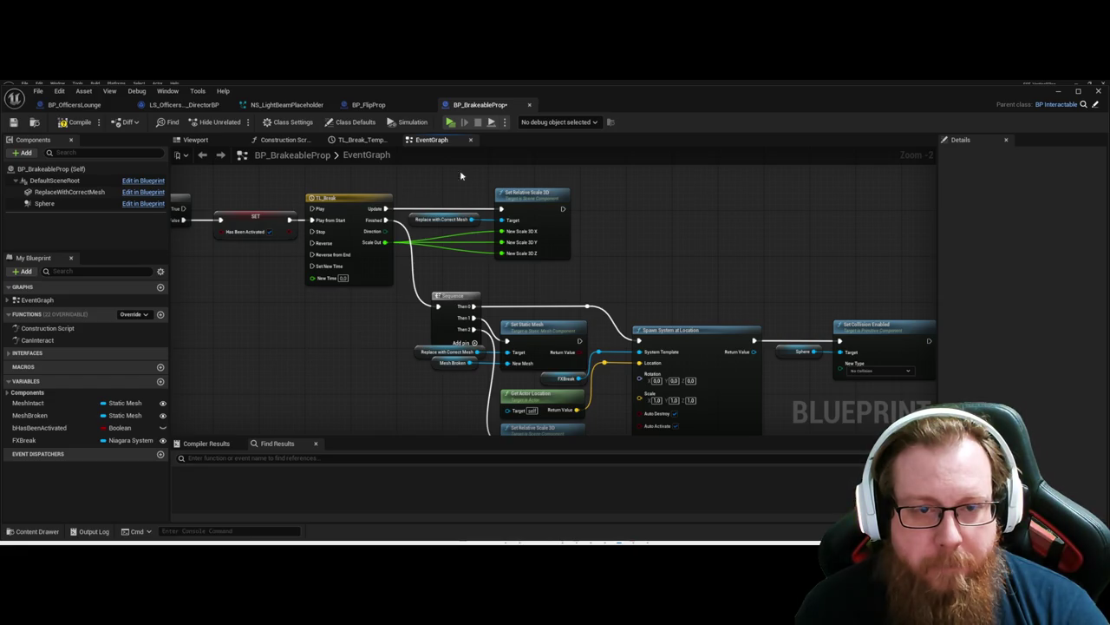
drag(460, 176, 617, 251)
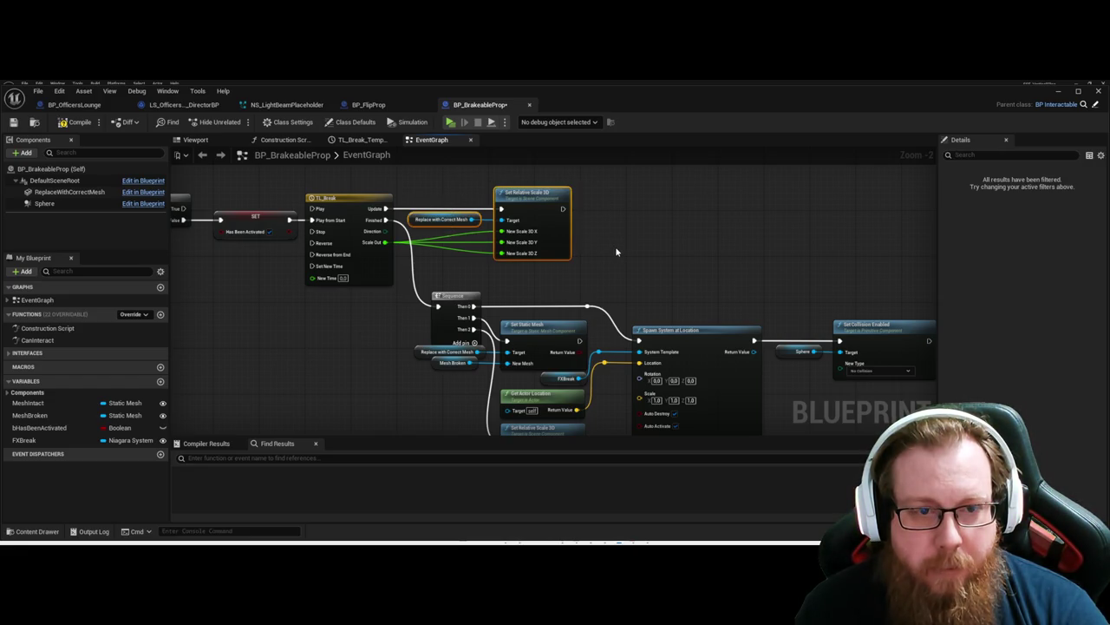
scroll(708, 280, down, 1)
click(677, 228)
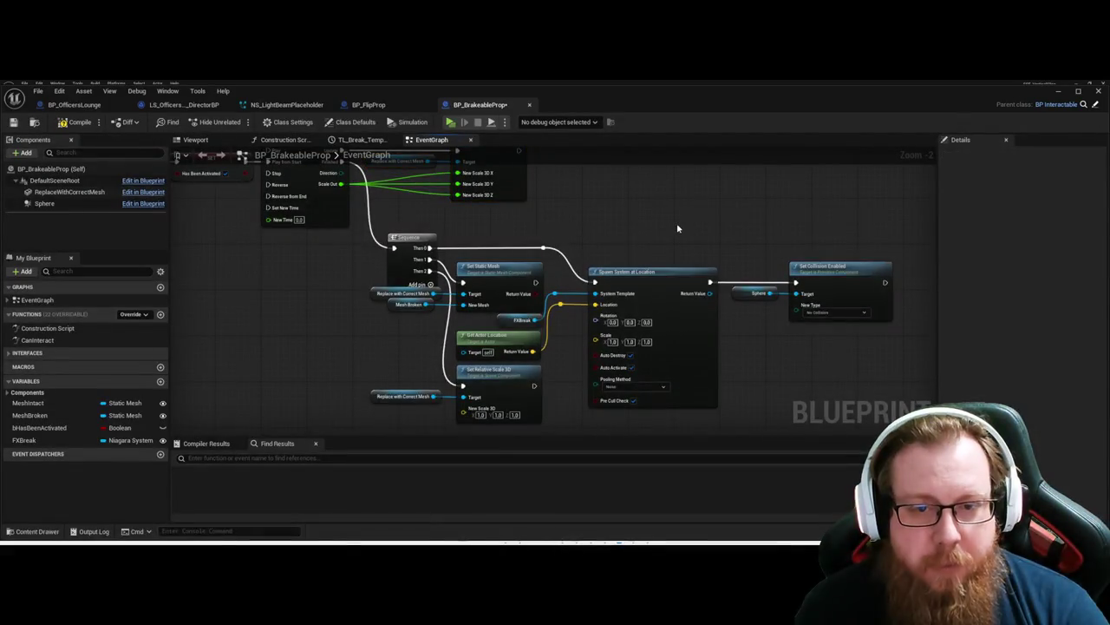
mouse_move(635, 216)
mouse_down()
mouse_move(651, 250)
mouse_move(830, 251)
mouse_move(869, 271)
mouse_up()
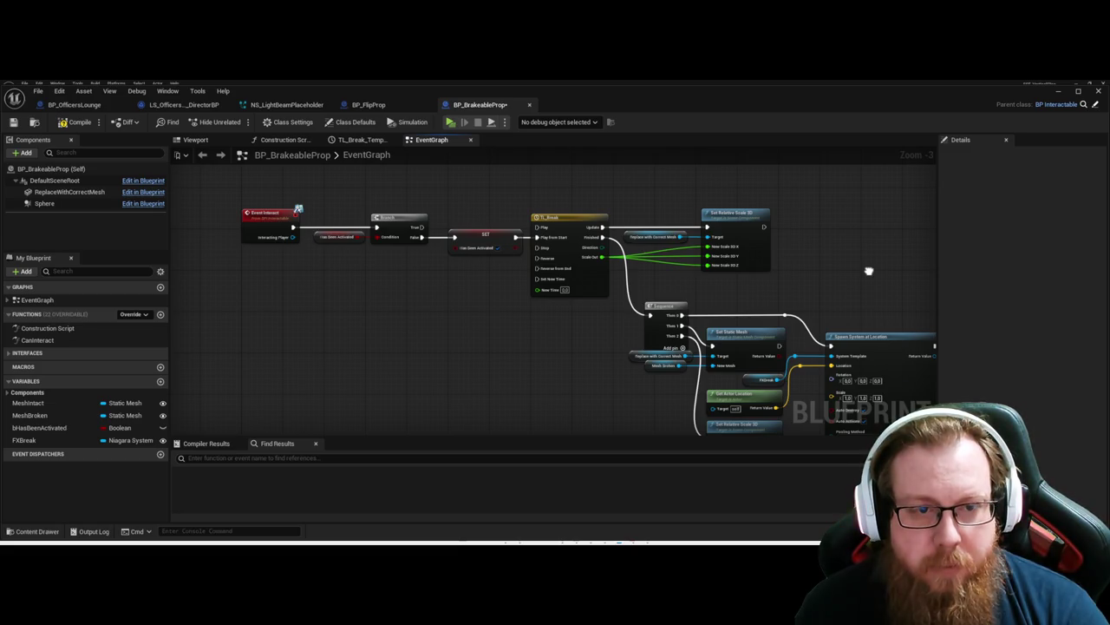
drag(338, 395, 438, 382)
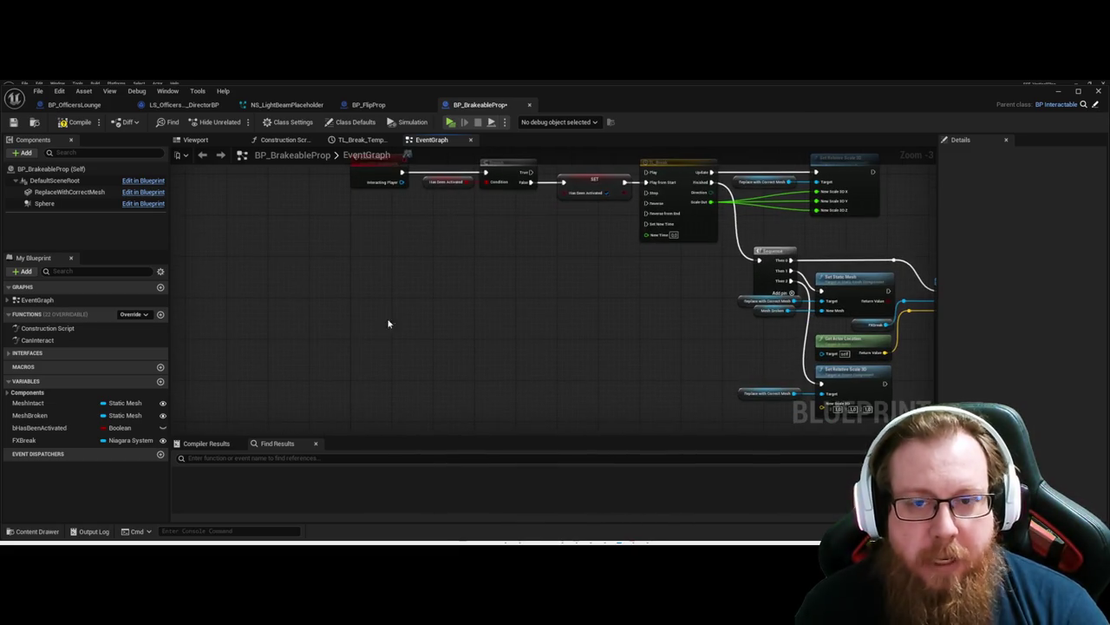
drag(389, 322, 456, 345)
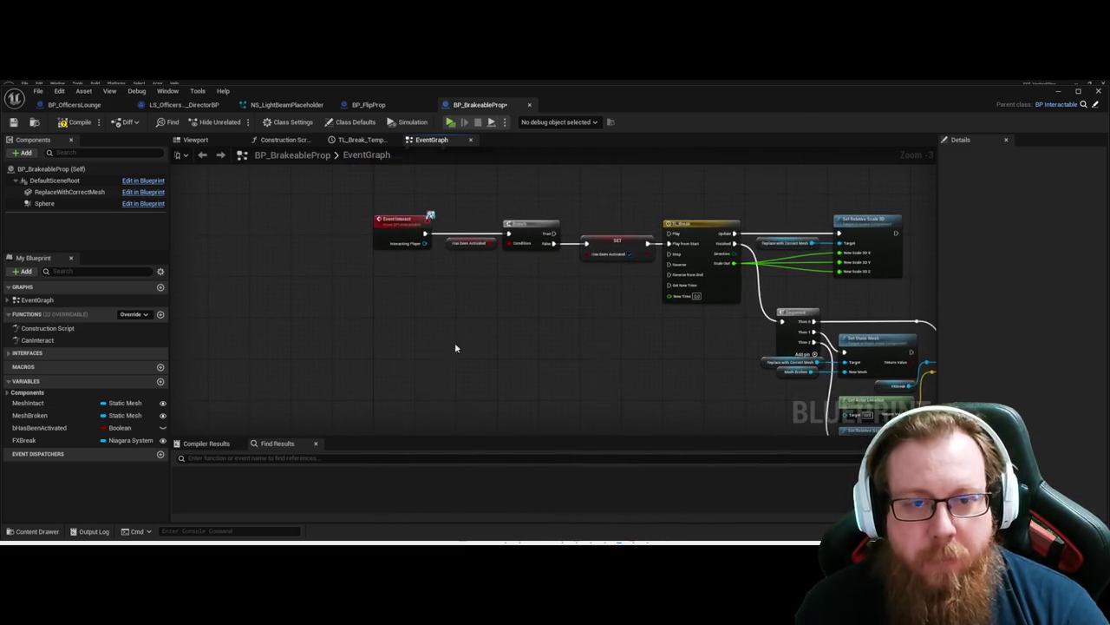
Step: Add a Custom Event node named TriggerBreak
right_click(408, 384)
text(custom event)
key(Return)
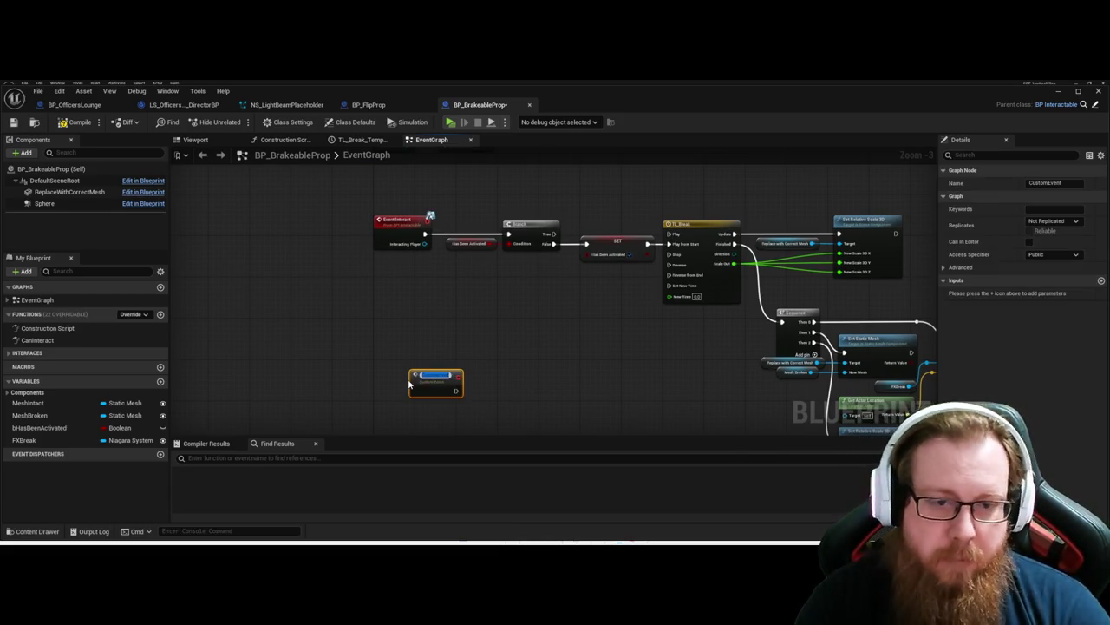
text(TriggerBreak)
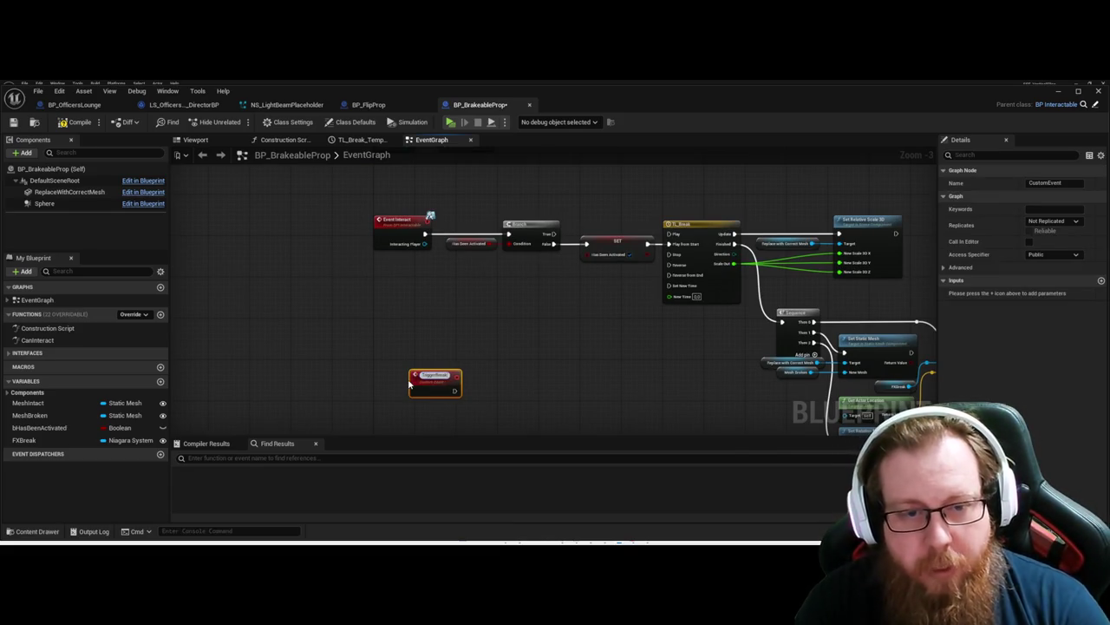
key(Return)
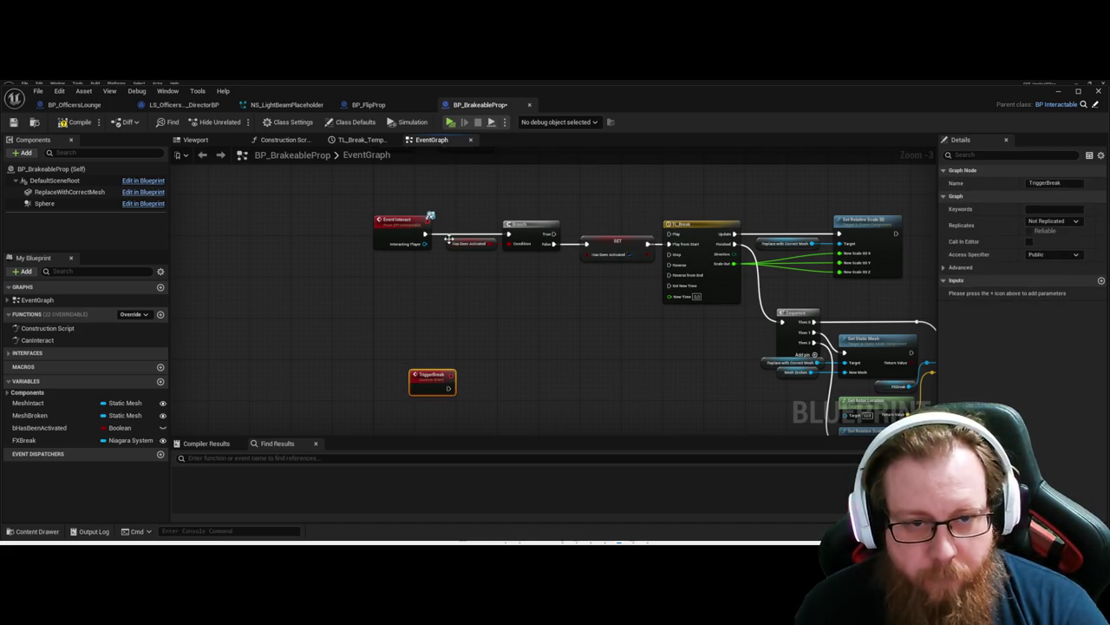
Step: Unhook Event Interact from the Branch and wire TriggerBreak into the Branch's exec input
alt+click(425, 234)
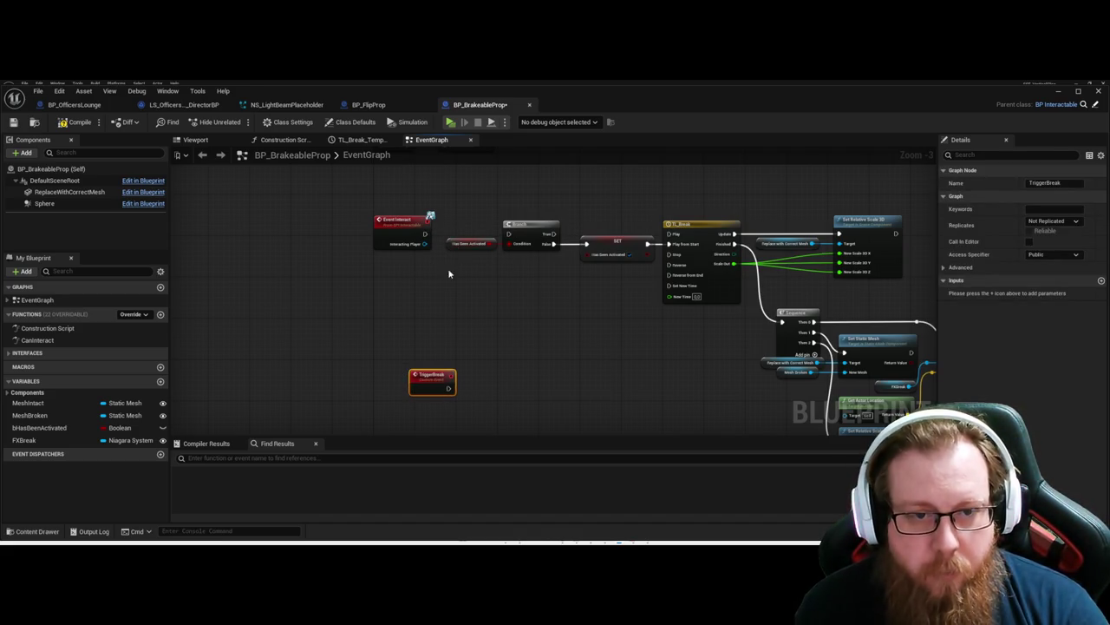
scroll(572, 321, down, 4)
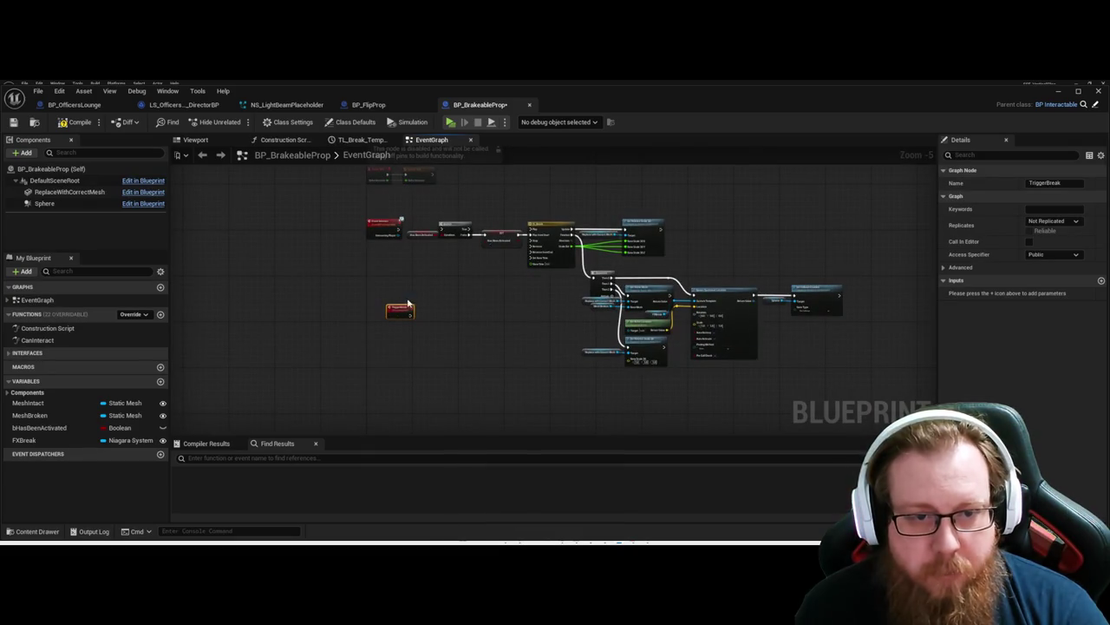
mouse_move(379, 219)
mouse_down()
mouse_move(379, 204)
mouse_move(841, 350)
mouse_up()
drag(549, 242, 566, 338)
scroll(407, 256, up, 4)
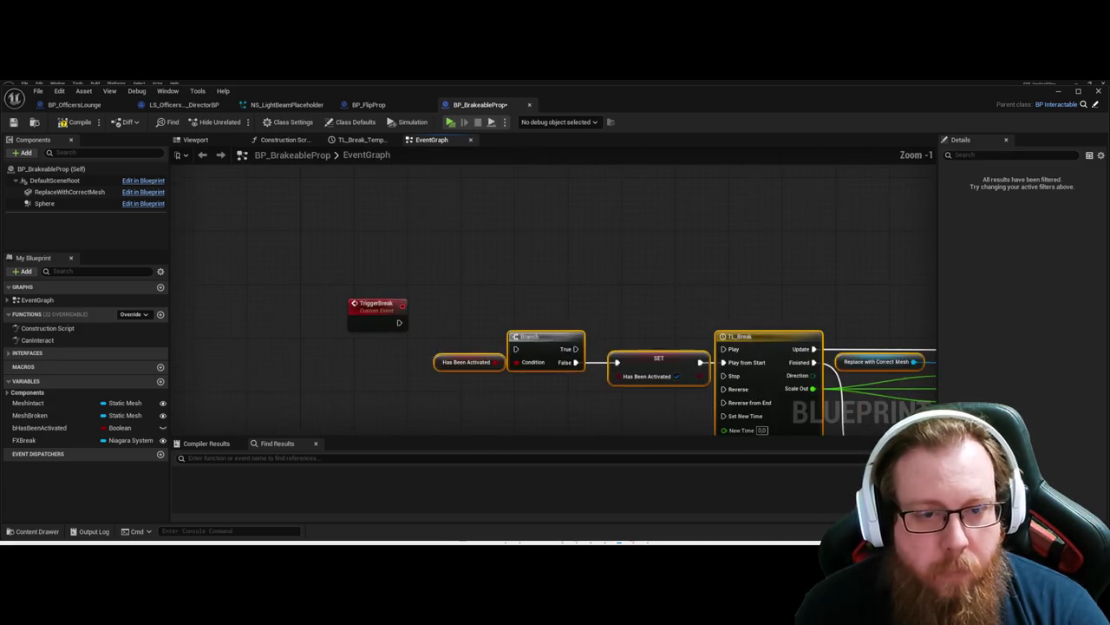
click(412, 250)
drag(402, 260, 519, 285)
Step: Make Event Interact call Trigger Break
click(542, 276)
scroll(601, 293, down, 4)
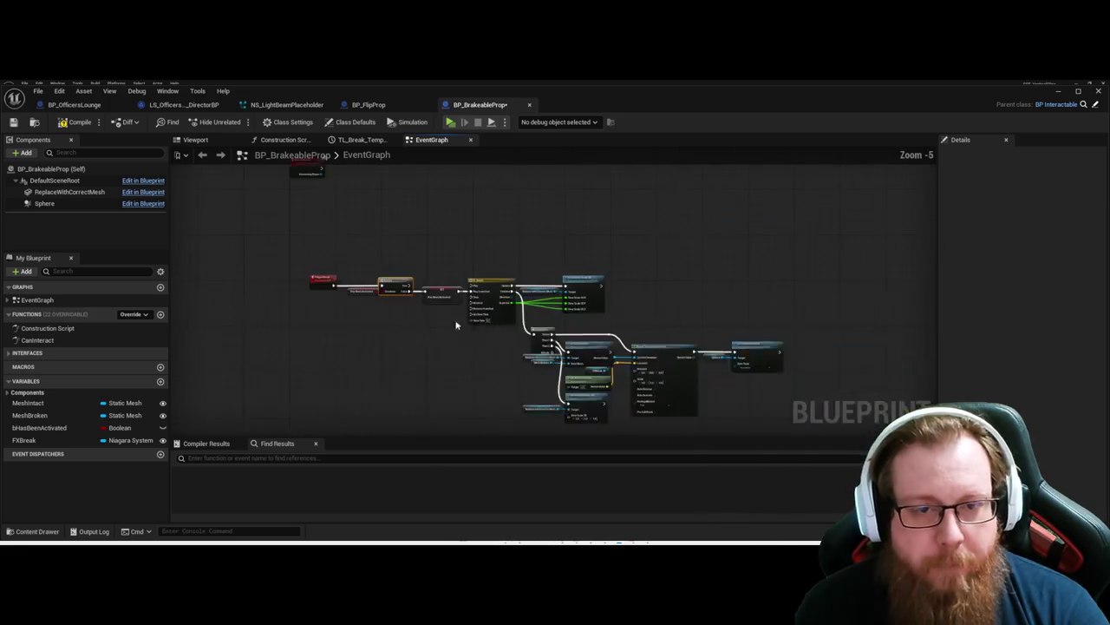
key(ctrl+a)
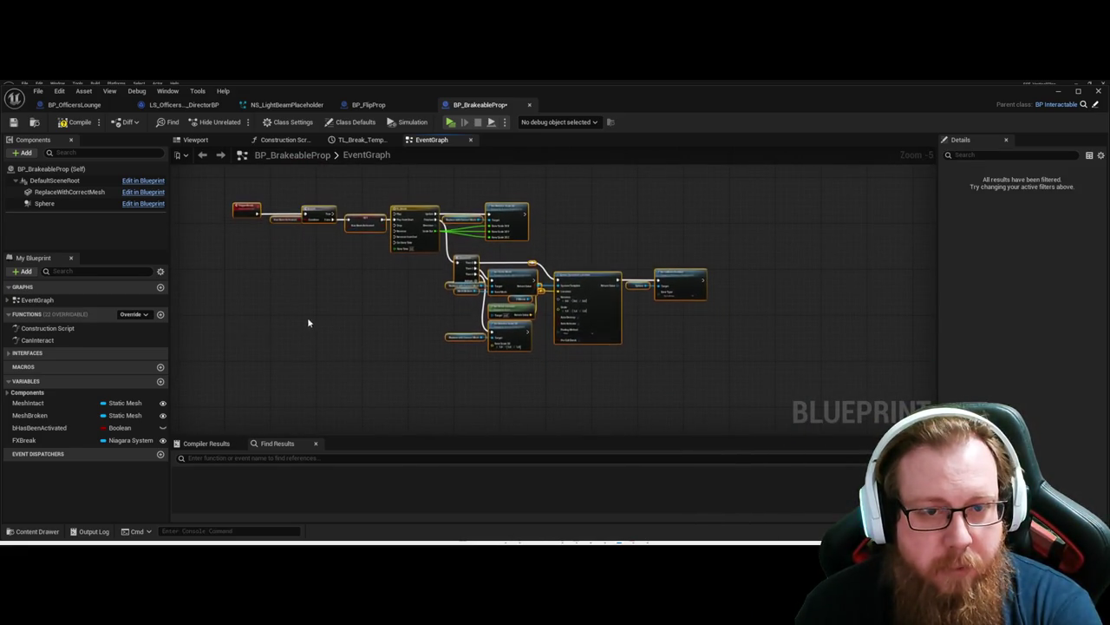
scroll(341, 285, up, 5)
scroll(341, 286, down, 2)
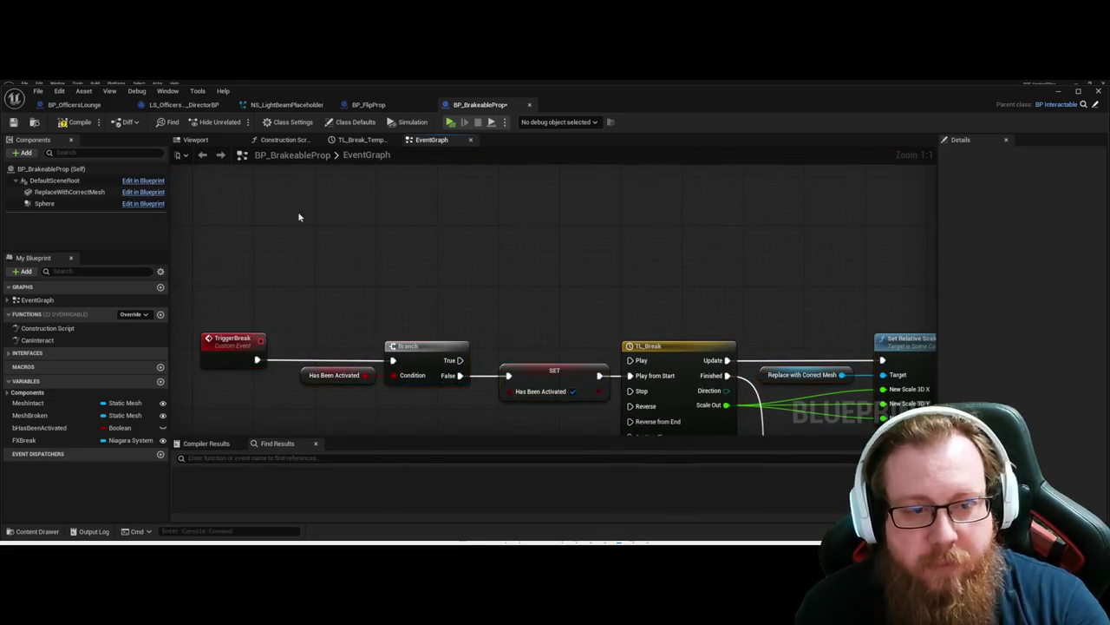
key(Delete)
drag(448, 242, 523, 255)
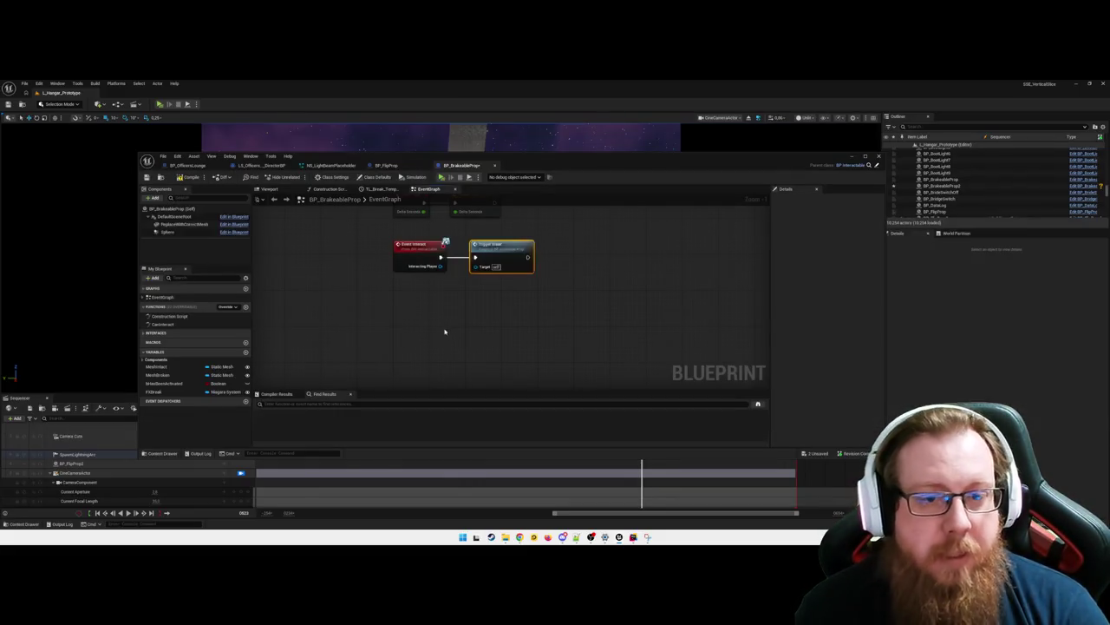
click(453, 338)
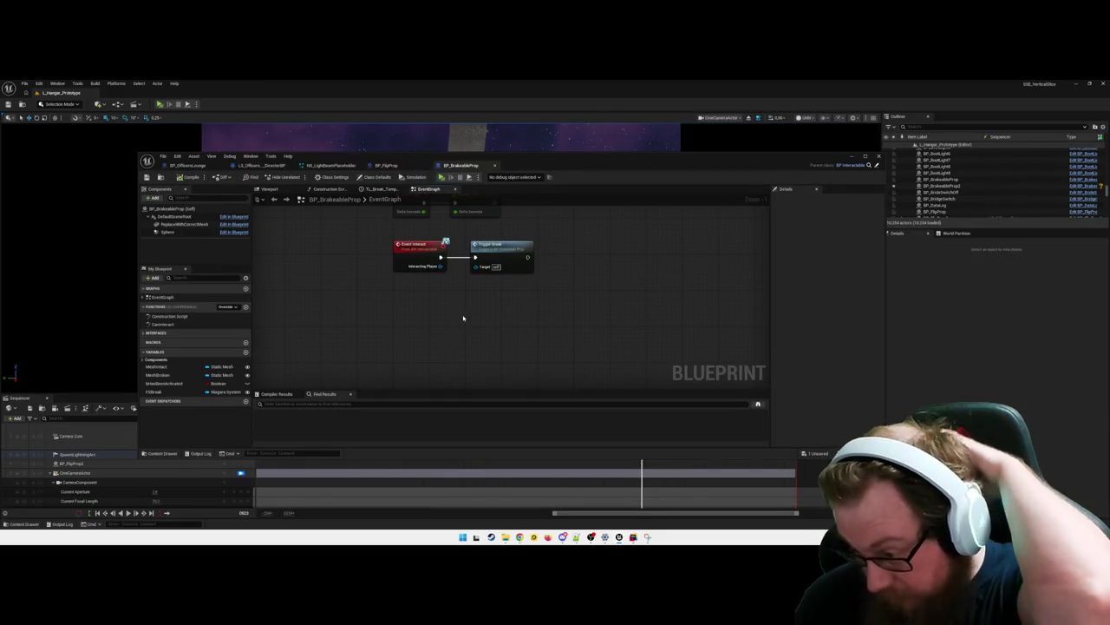
Step: Add a Get Sequence Binding node in the director's Sequencer Events graph and choose its binding
click(262, 165)
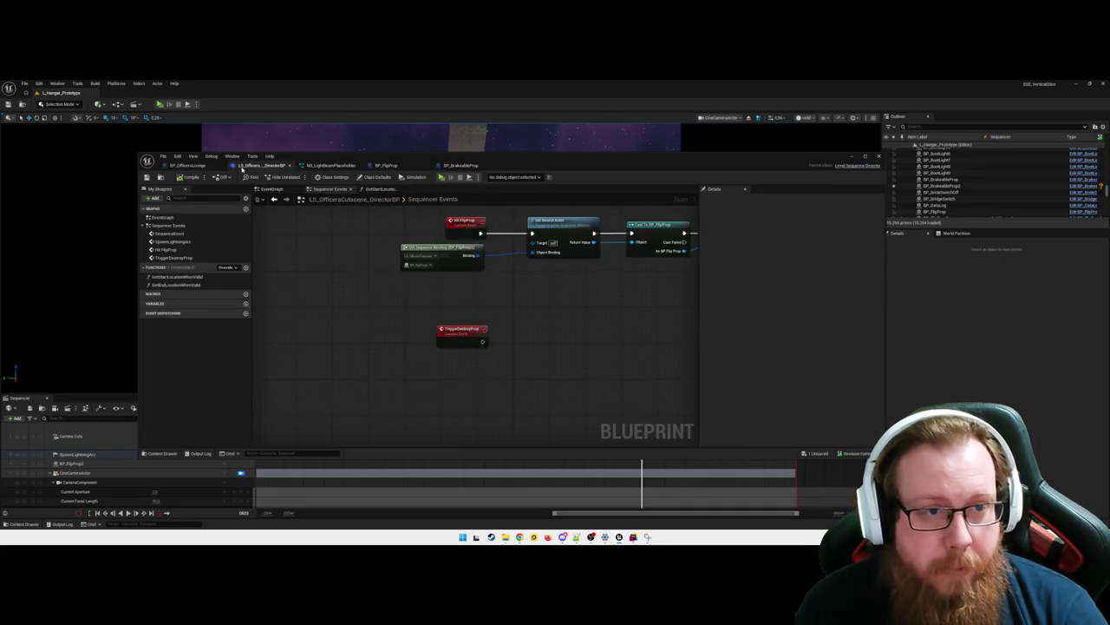
drag(560, 345, 507, 361)
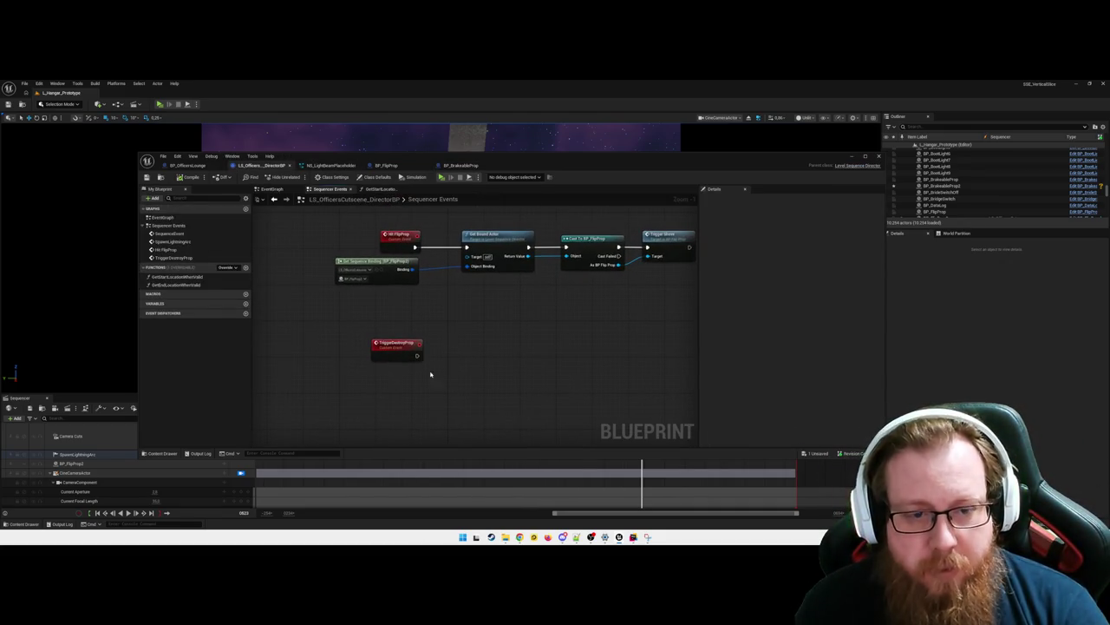
right_click(416, 403)
text(get sequence)
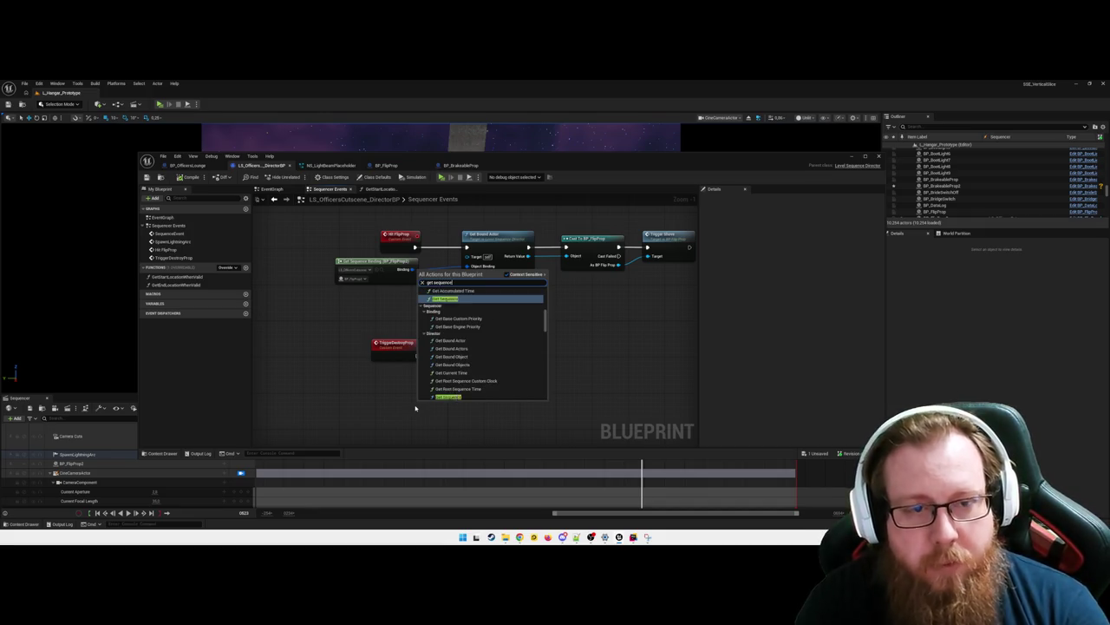
text( bi)
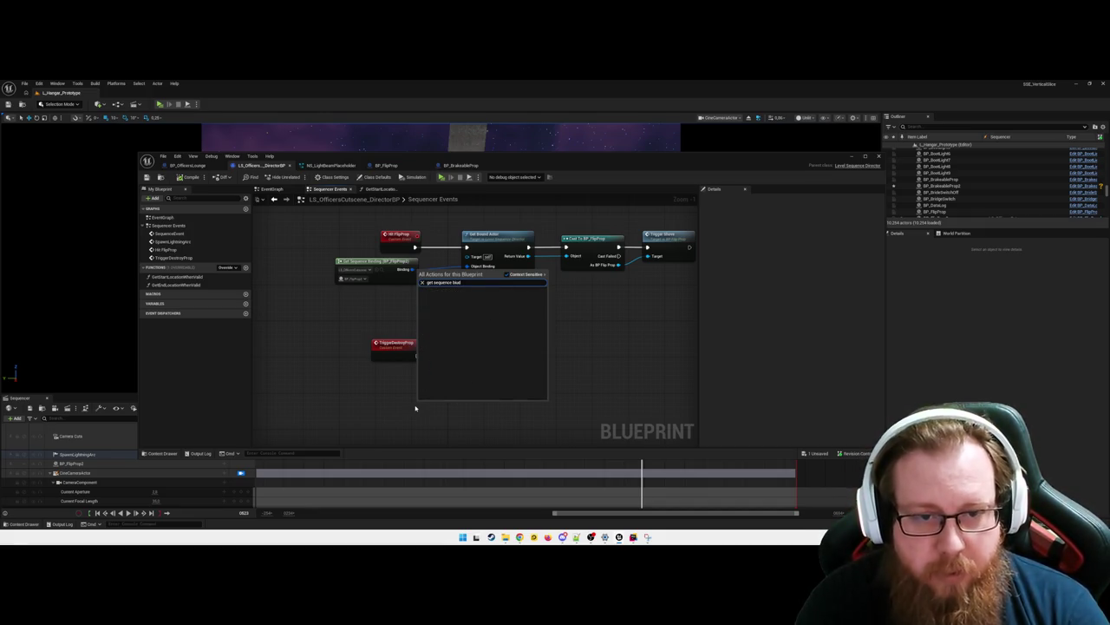
key(Return)
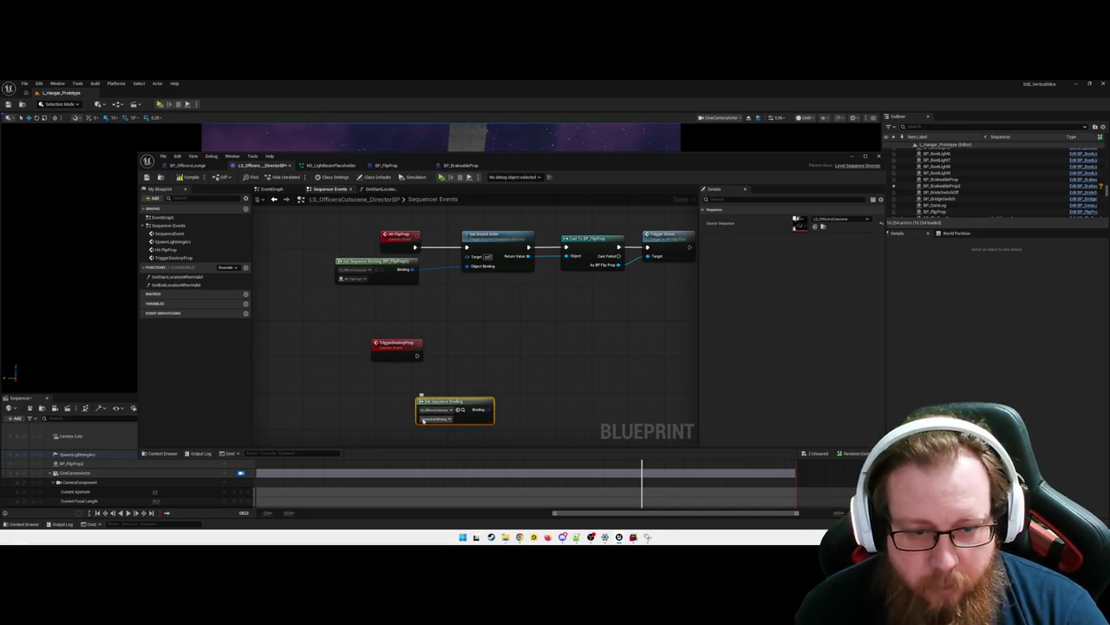
click(438, 419)
click(460, 443)
click(585, 374)
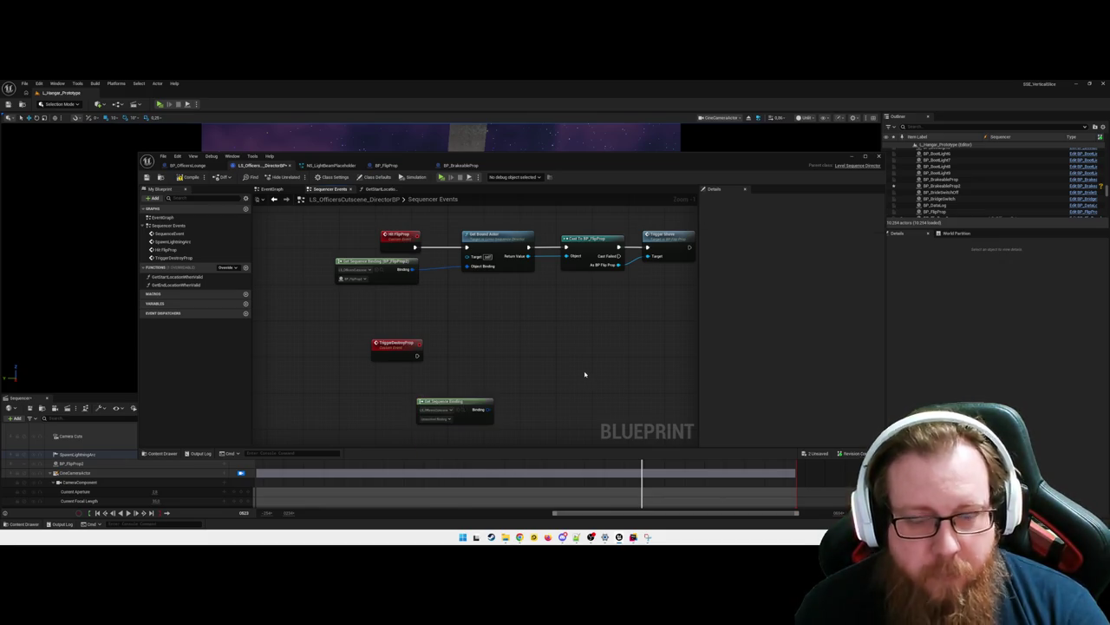
Step: Add BP_BrakeableProp2 from the Outliner as a track in the cutscene Sequencer
double_click(849, 151)
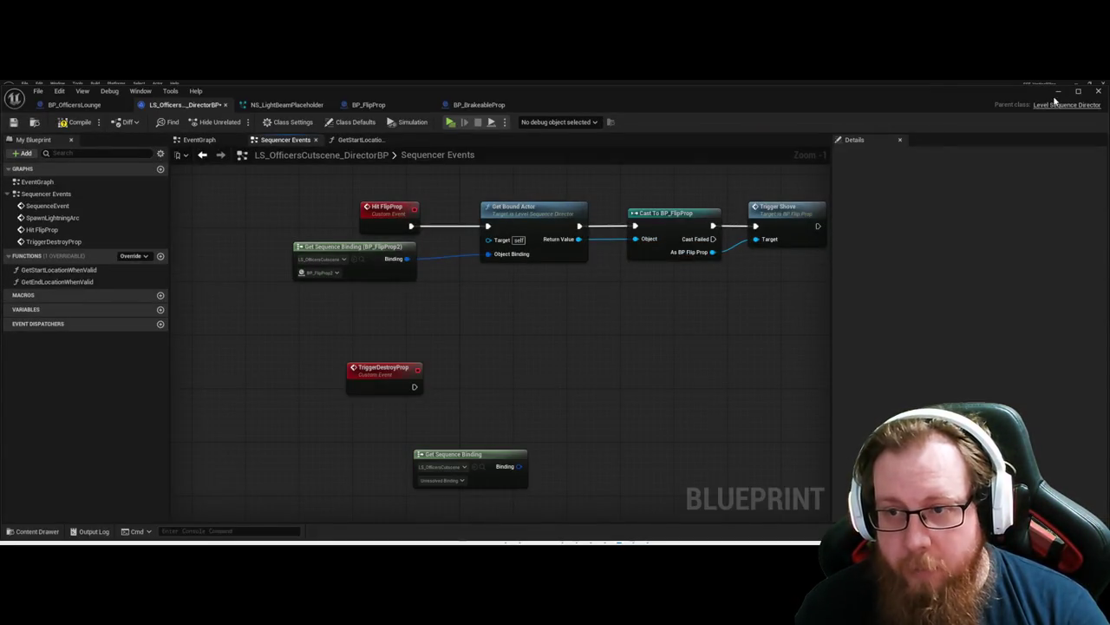
click(1058, 93)
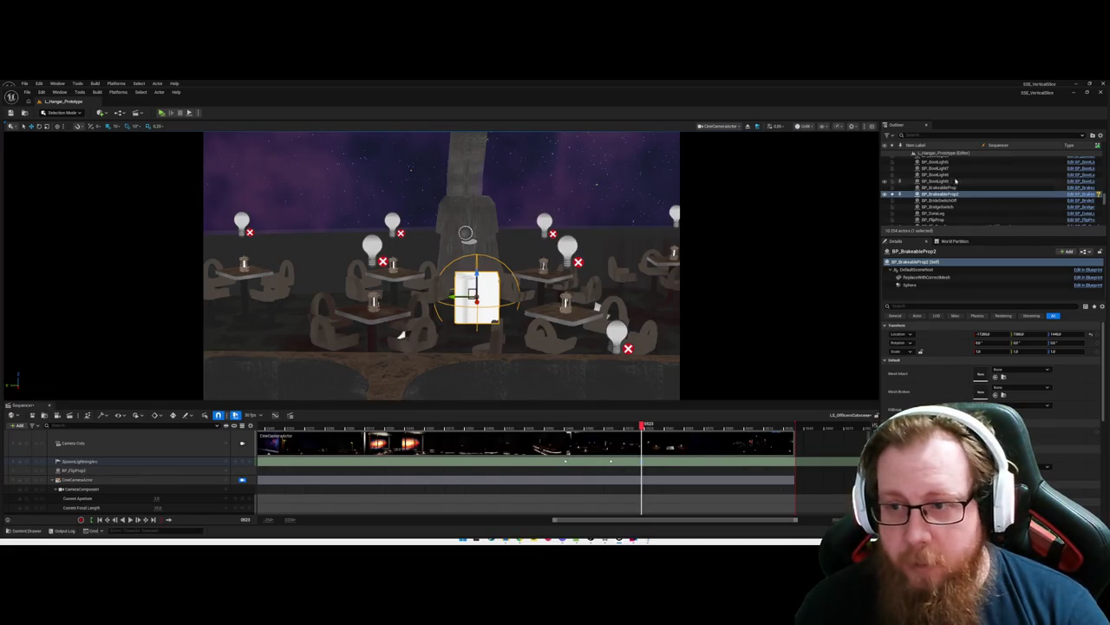
drag(941, 193, 144, 462)
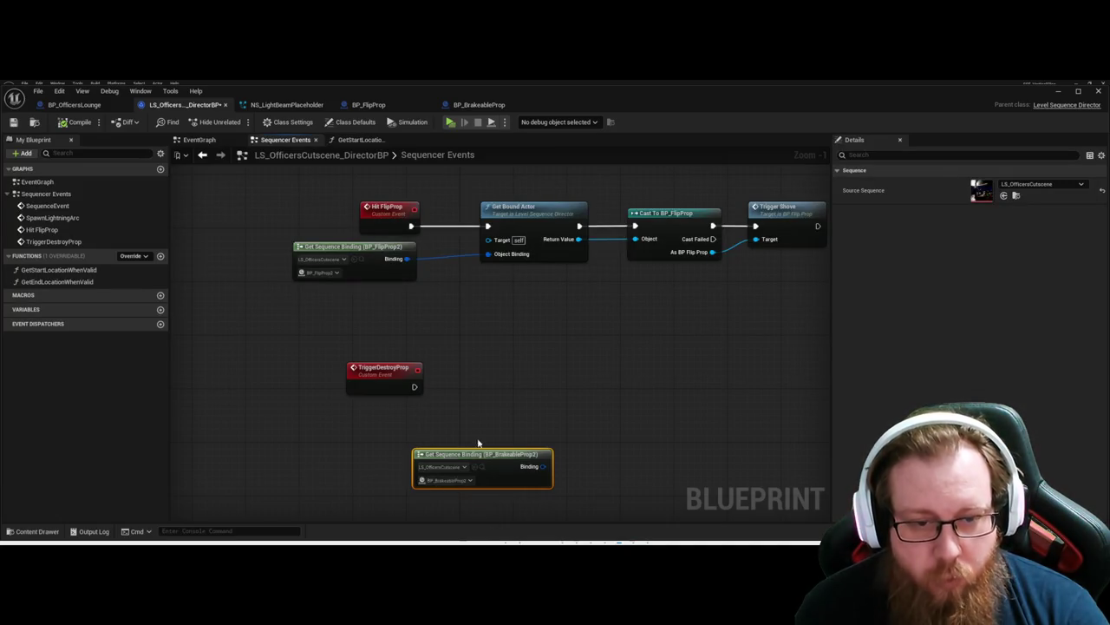
Step: Add a Get Bound Actor node from the BP_BrakeableProp2 binding, driven by TriggerDestroyProp
mouse_move(474, 453)
mouse_down()
mouse_move(341, 431)
mouse_move(484, 437)
mouse_up()
click(487, 420)
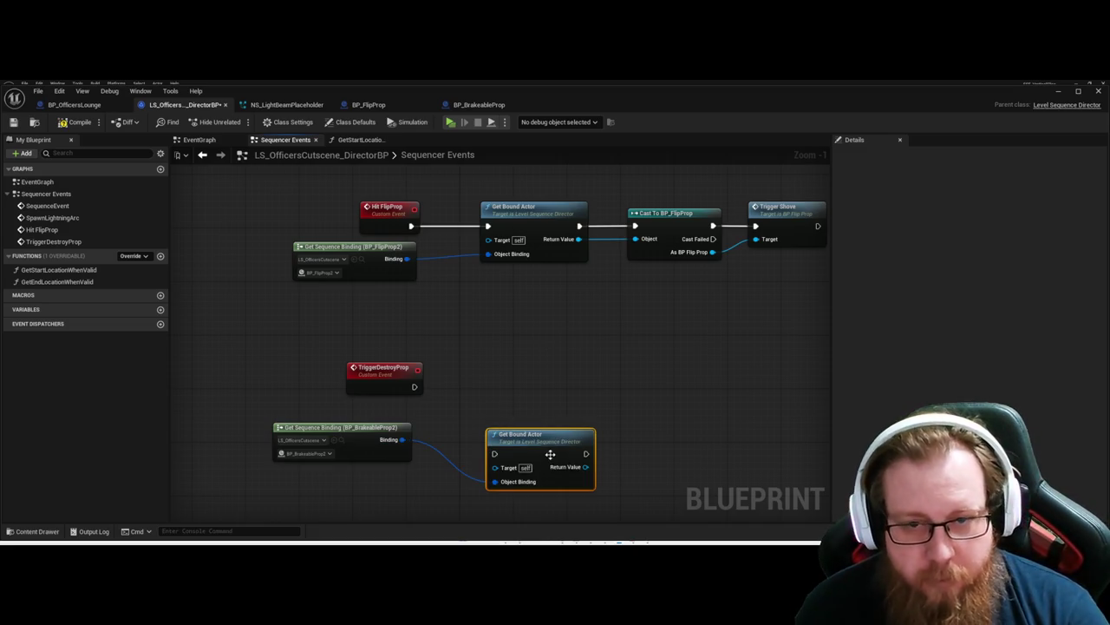
drag(550, 454, 481, 380)
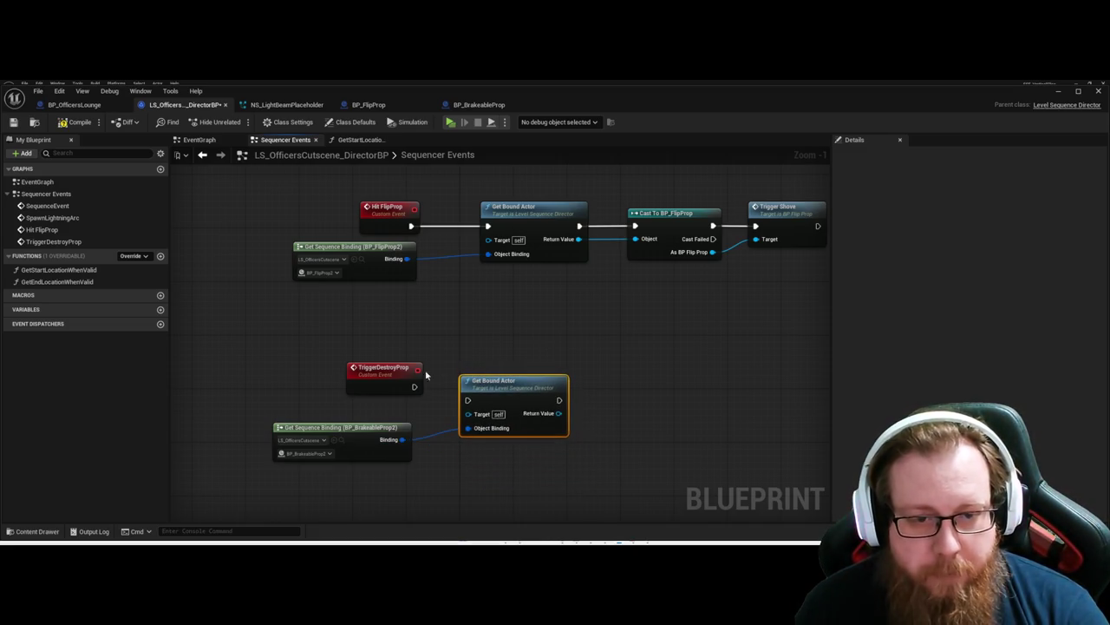
mouse_move(413, 386)
mouse_down()
mouse_move(465, 401)
mouse_move(413, 387)
mouse_move(452, 411)
mouse_move(491, 373)
mouse_up()
click(486, 337)
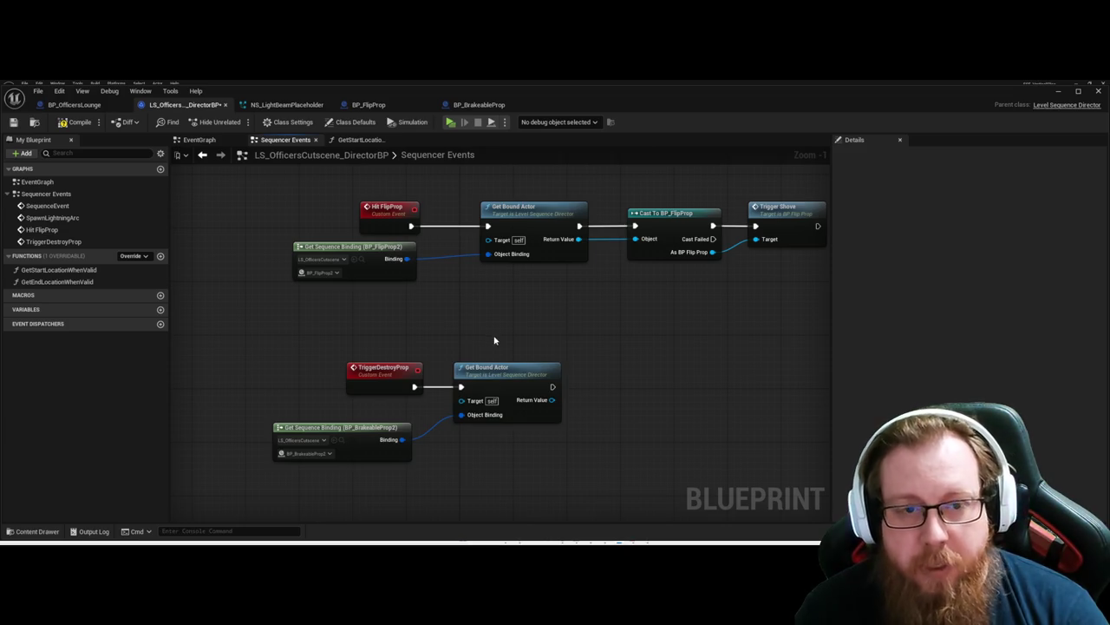
drag(596, 328, 496, 295)
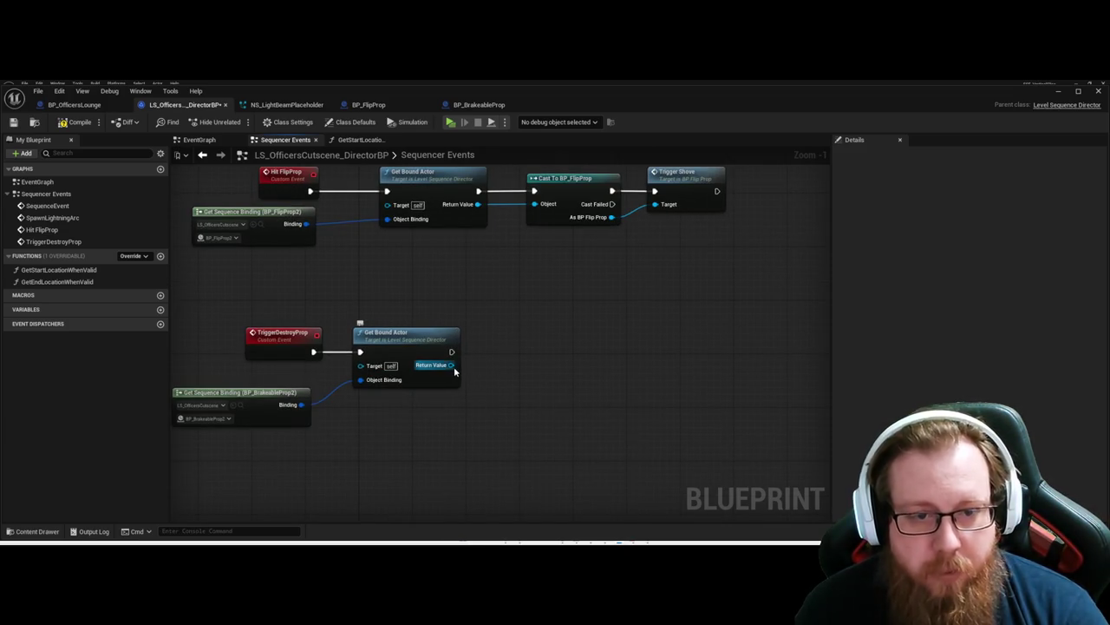
Step: Cast the bound actor to BP_BrakeableProp and call Trigger Break on the cast result
drag(452, 366, 510, 366)
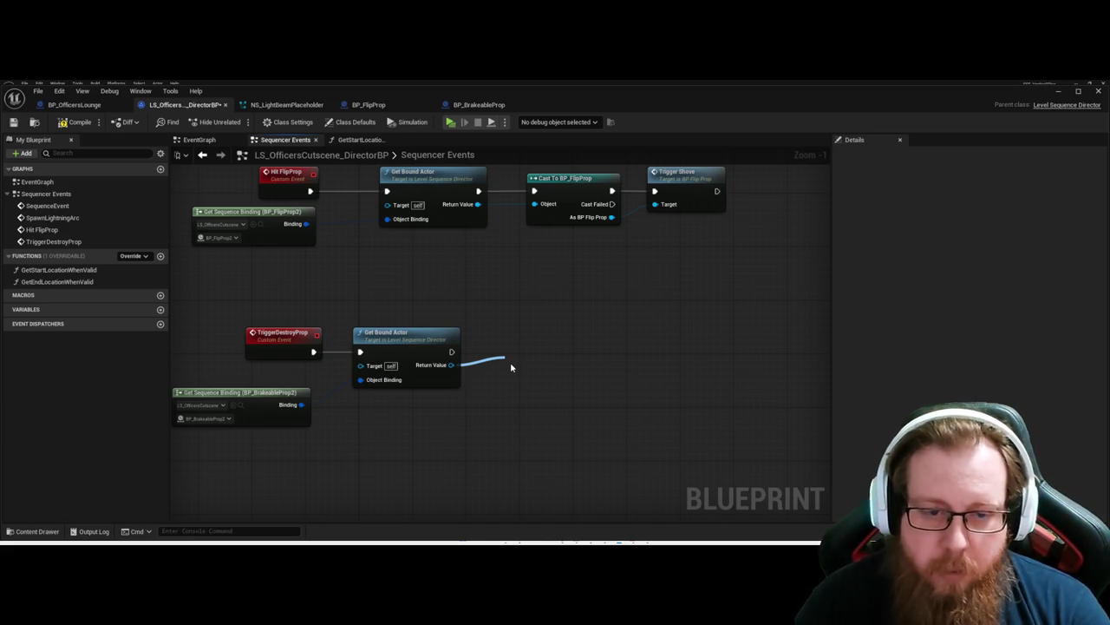
key(Return)
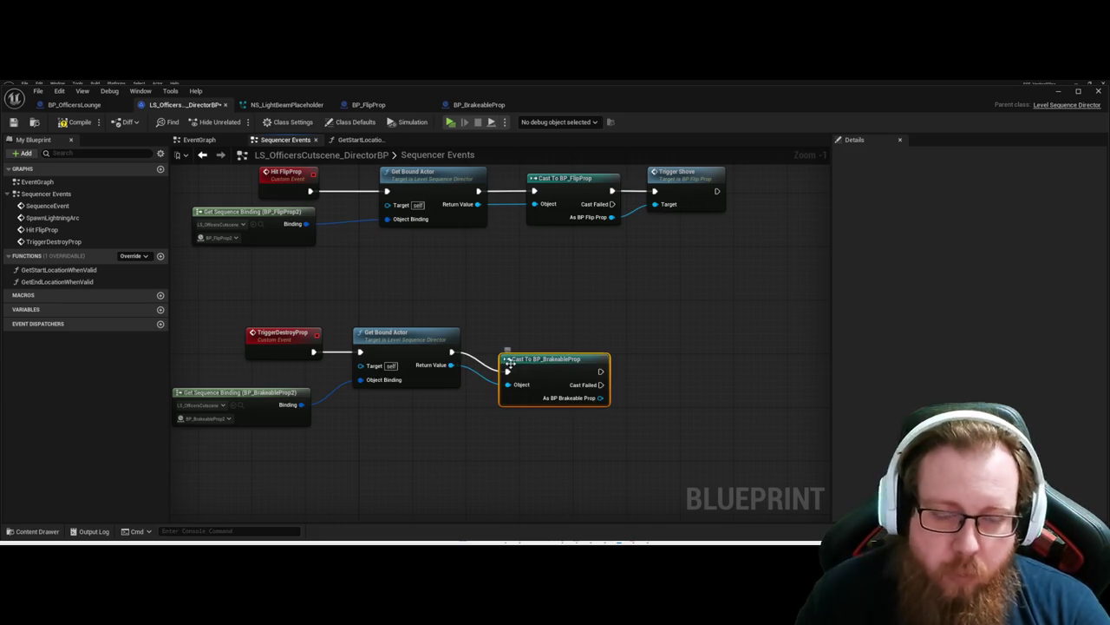
drag(545, 357, 540, 338)
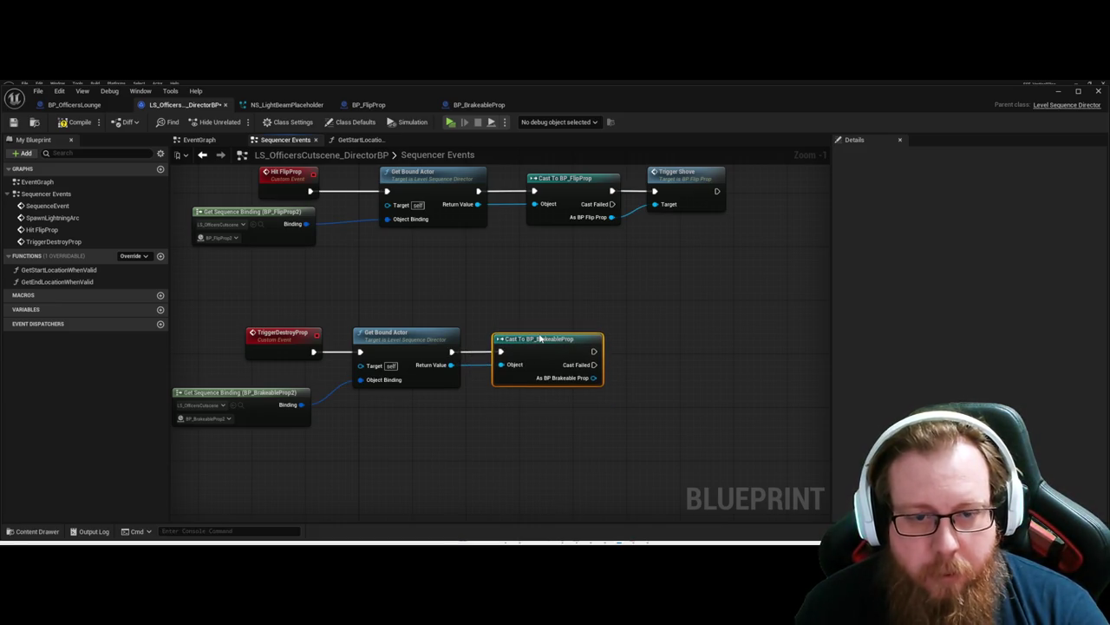
drag(683, 347, 587, 383)
drag(509, 381, 562, 380)
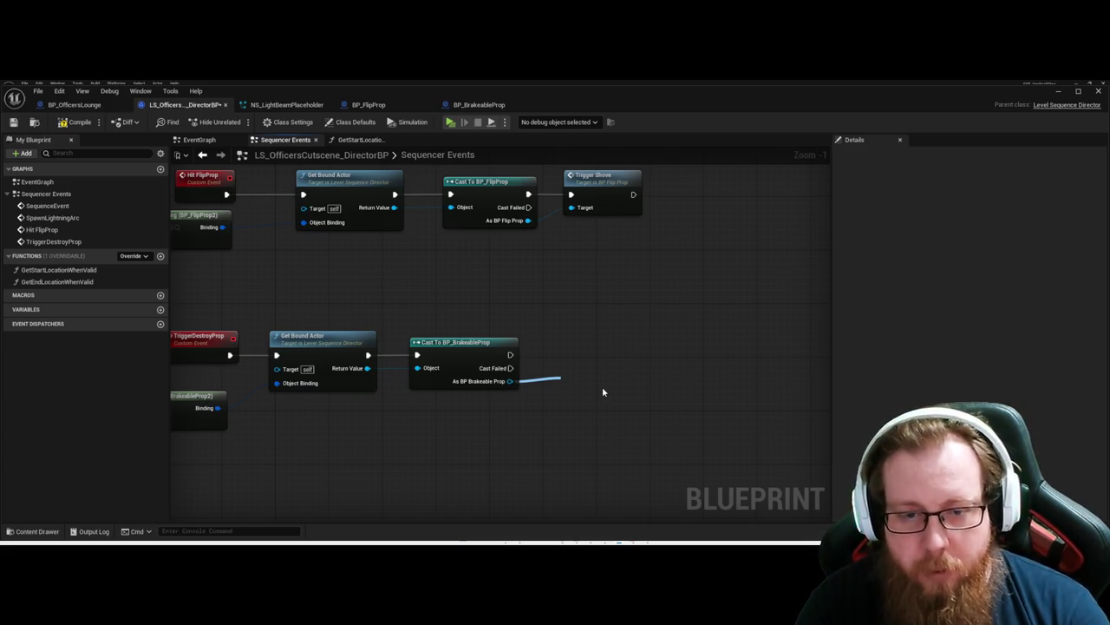
click(630, 451)
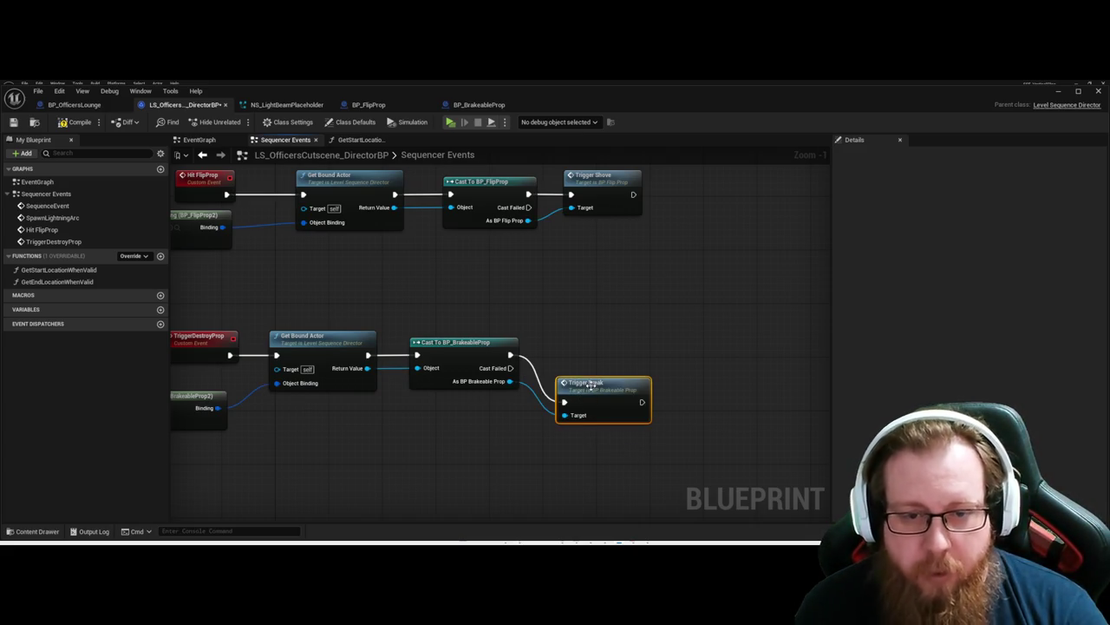
drag(593, 420, 593, 373)
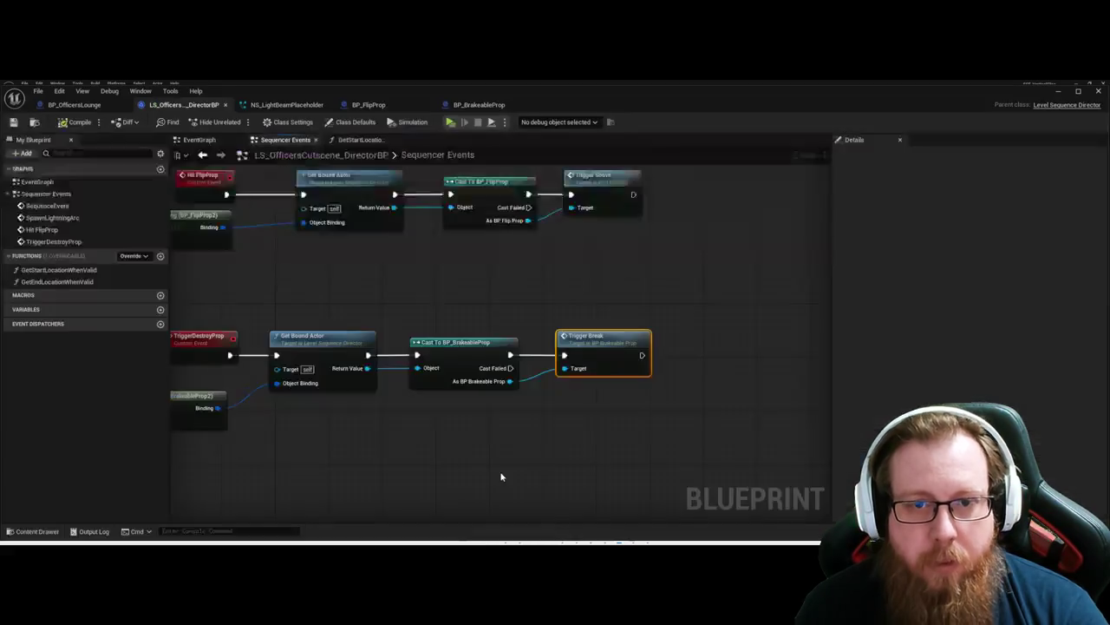
click(500, 476)
mouse_move(547, 466)
mouse_down()
mouse_move(503, 437)
mouse_move(577, 442)
mouse_up()
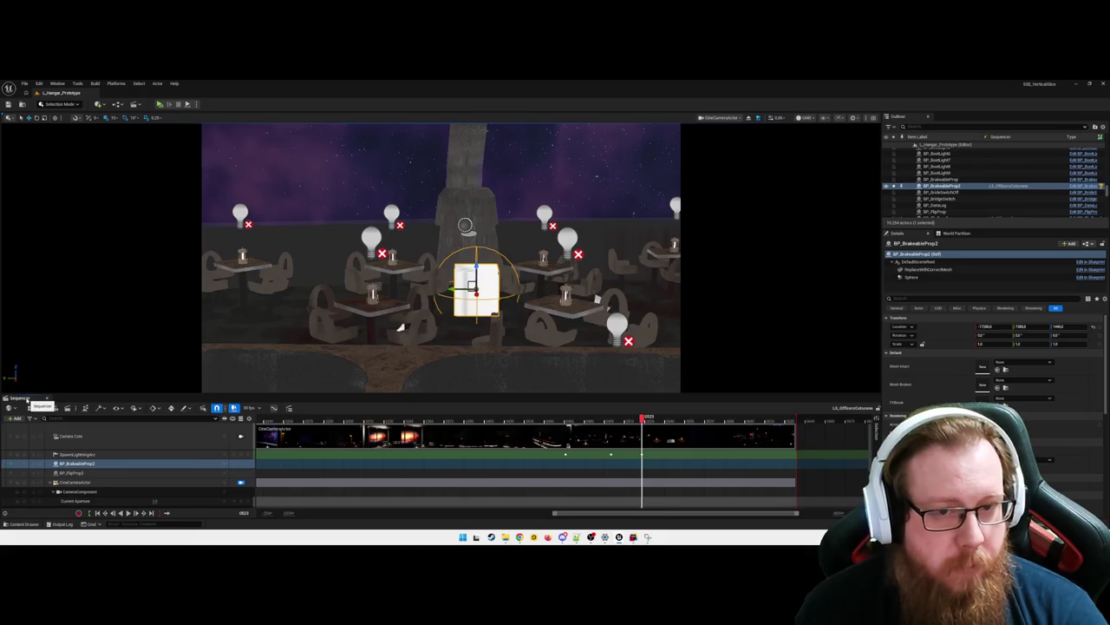
Step: Close the Sequencer and launch a Standalone Game preview with Alt+P
click(26, 398)
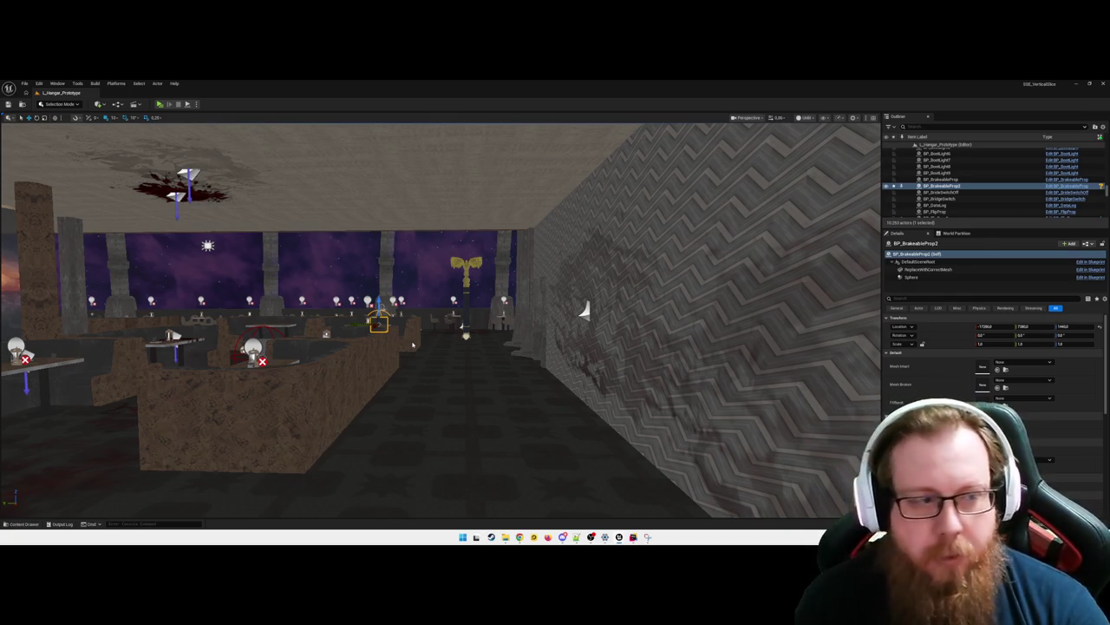
key(alt+p)
click(412, 345)
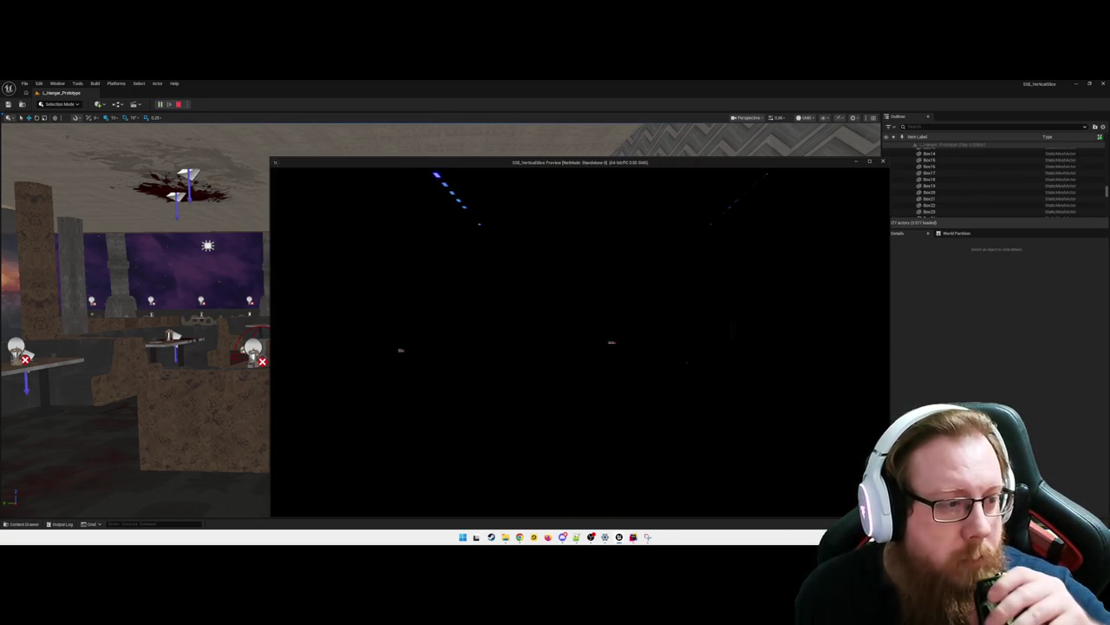
Step: Maximize the standalone preview window to full screen for the playthrough
key(super+Up)
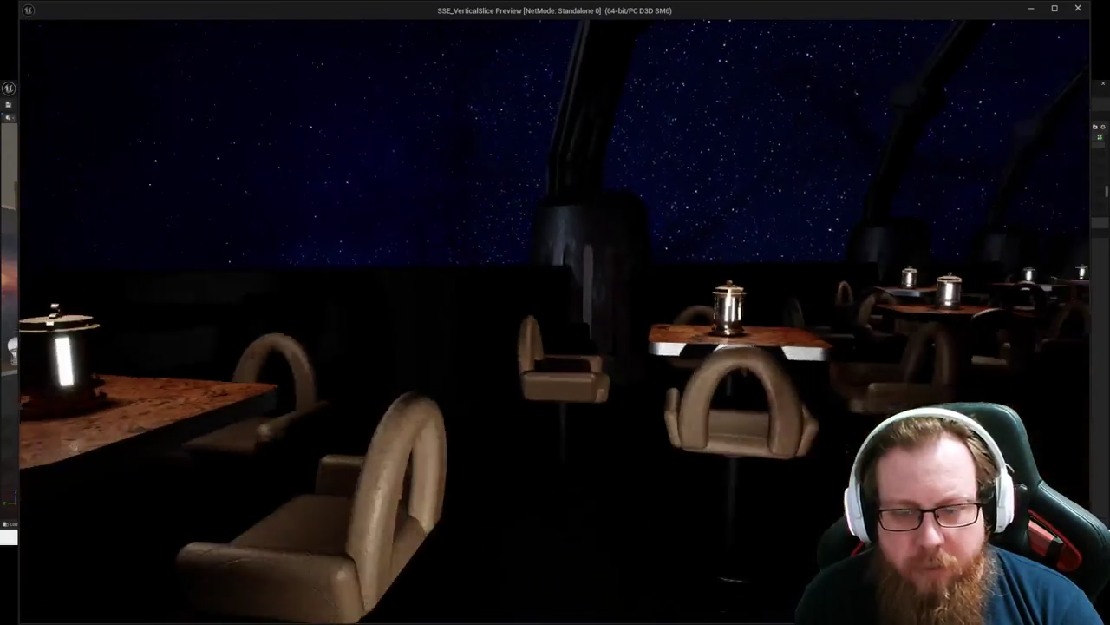
Step: Close the preview, focus the breakable prop, and set Mesh Intact to SM_CubeIntact
key(Escape)
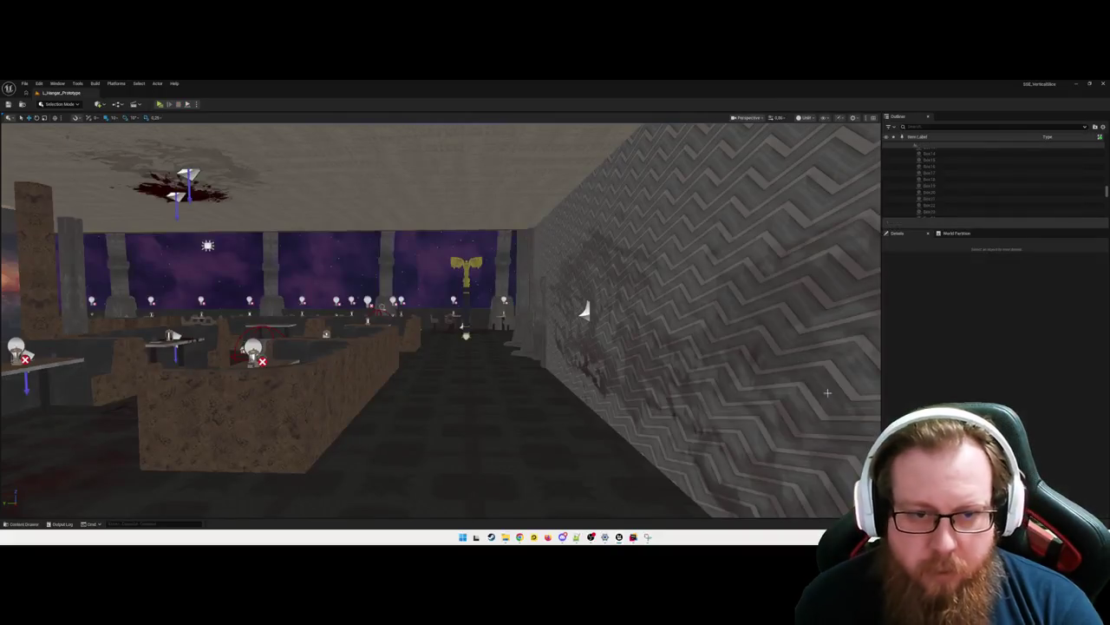
key(w)
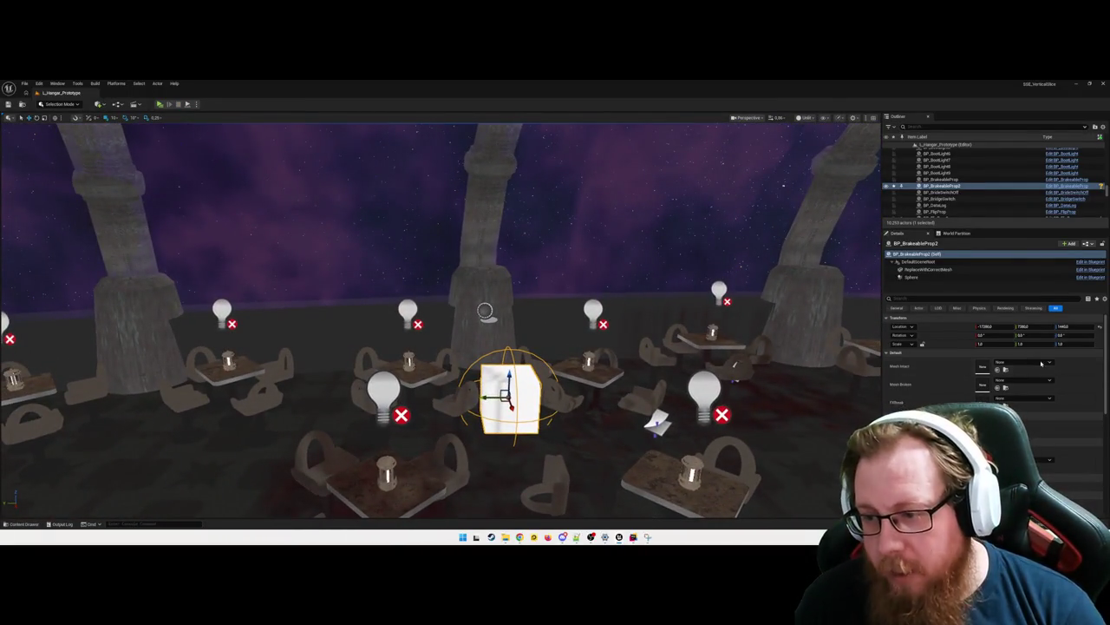
click(1027, 364)
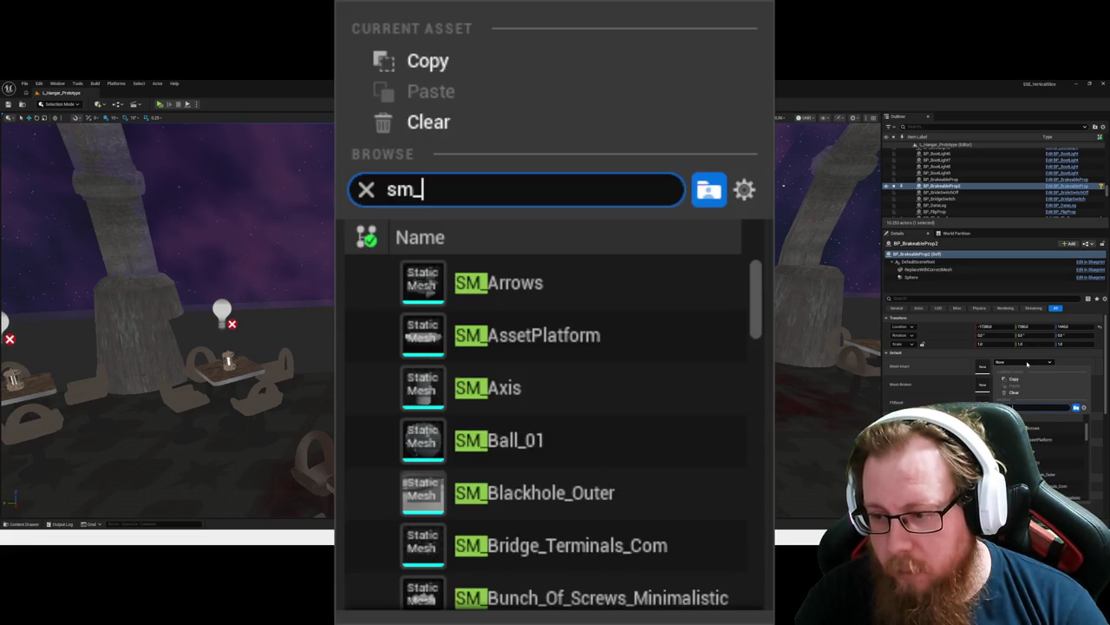
text(cube)
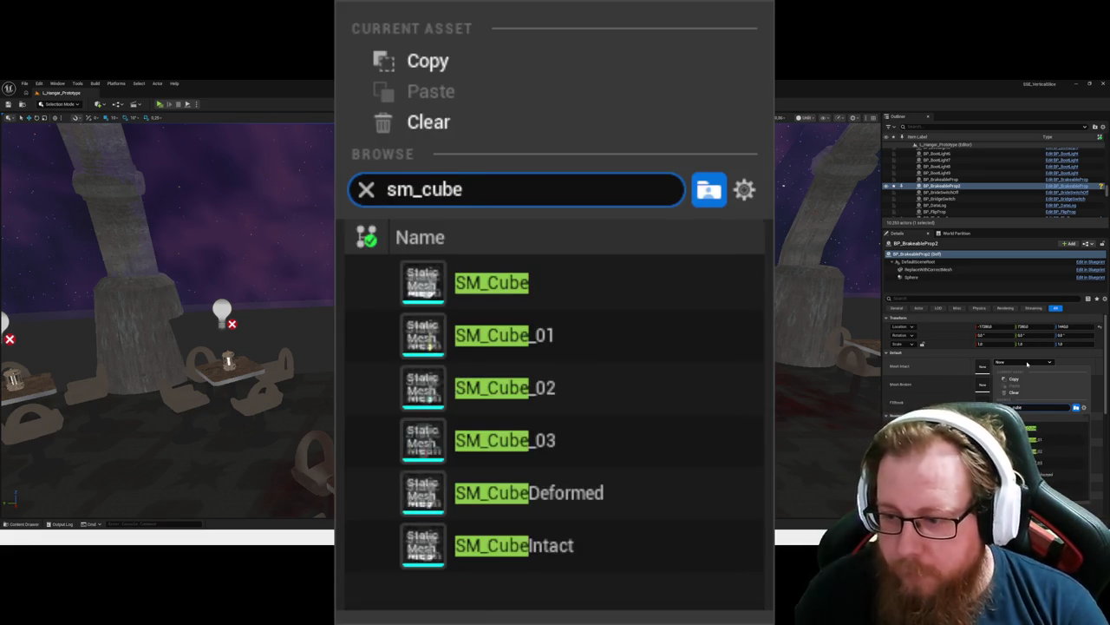
click(555, 547)
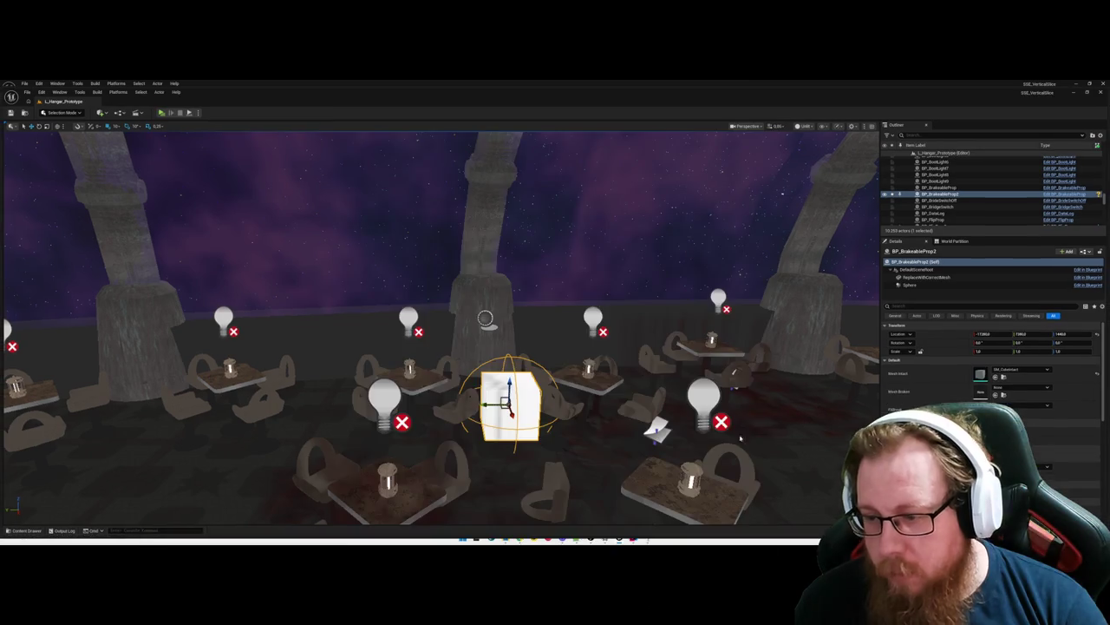
Step: Set Mesh Broken to an SM_Cube mesh and FXBreak to NS_DroneFire
click(1011, 382)
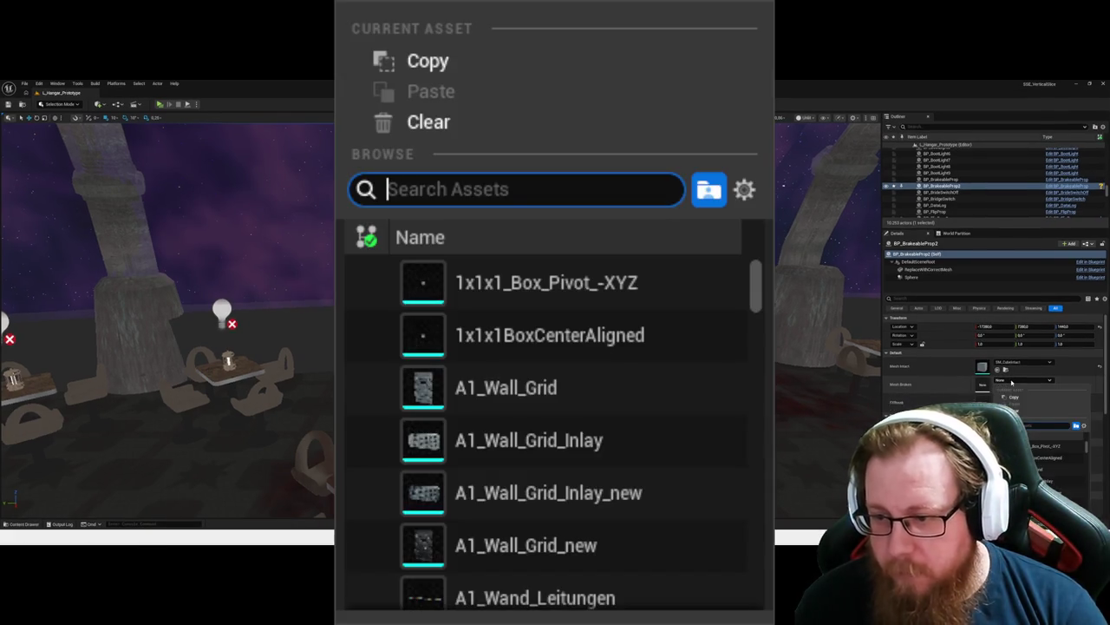
text(sm_d)
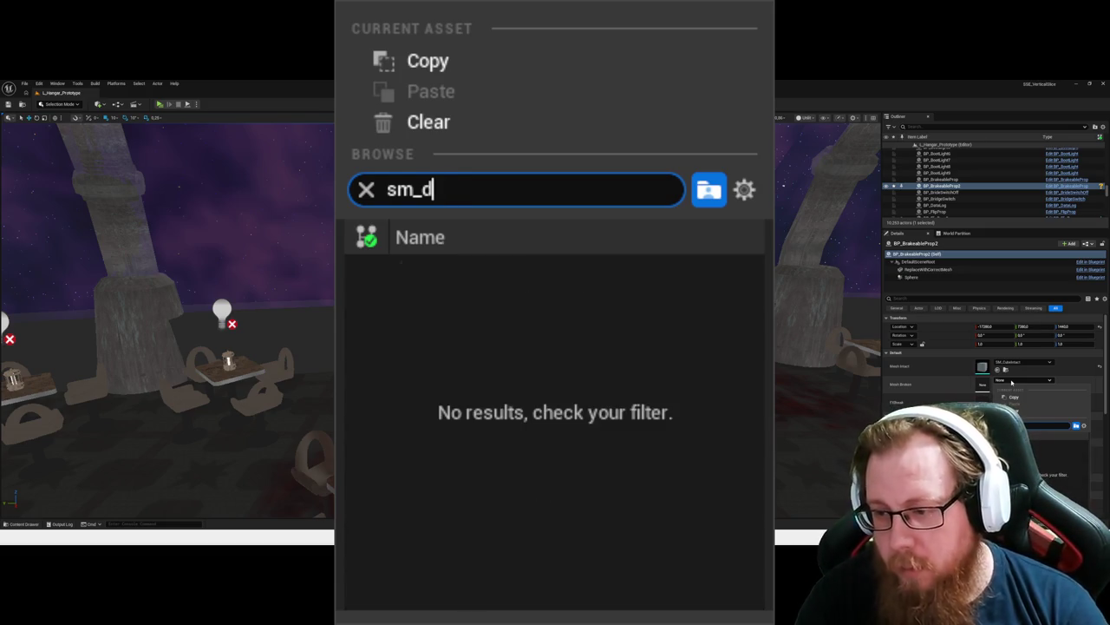
key(BackSpace)
key(BackSpace)
key(BackSpace)
text(_cube)
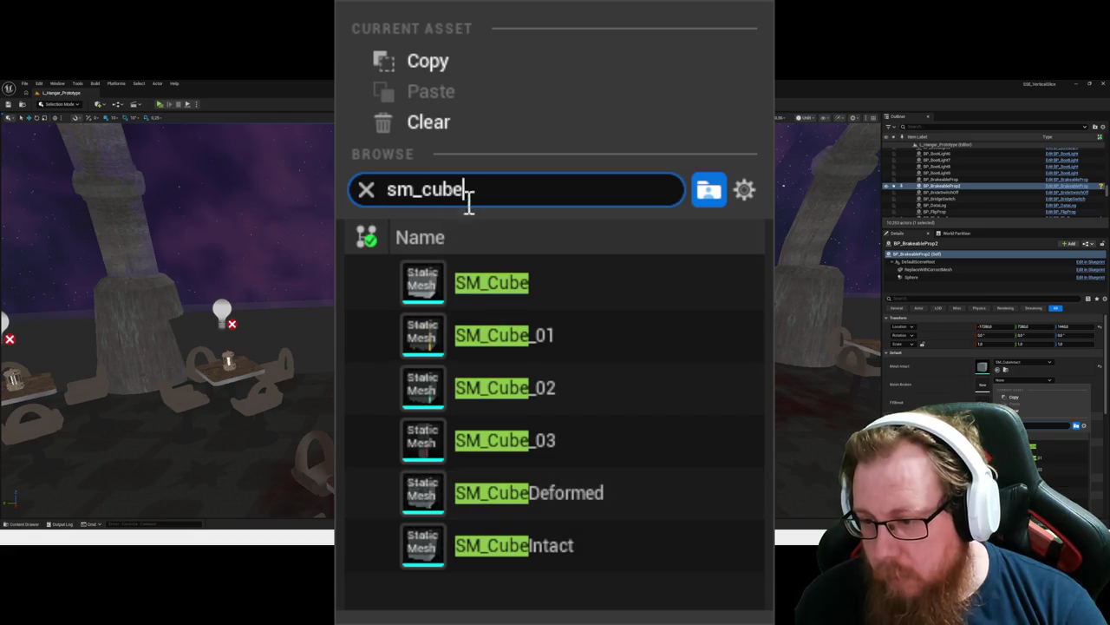
click(562, 490)
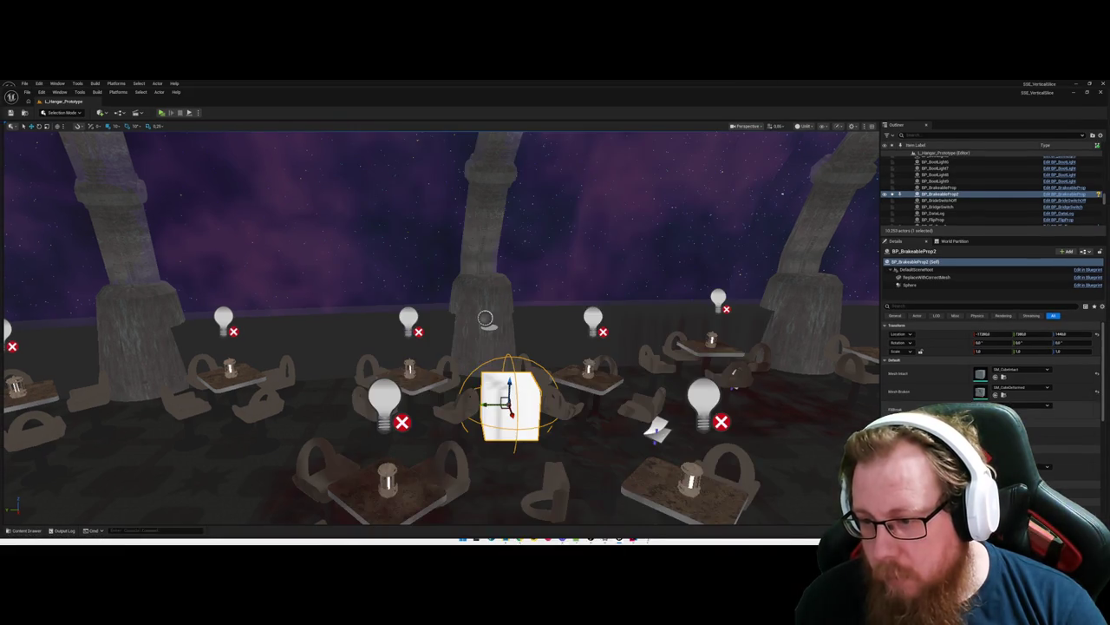
click(1010, 405)
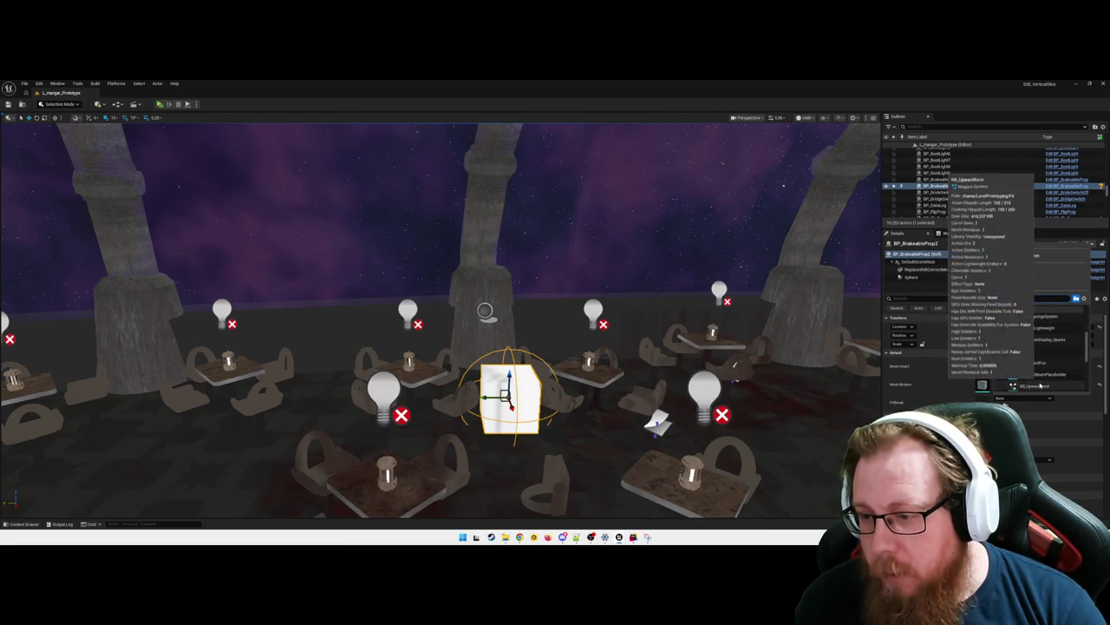
click(1037, 374)
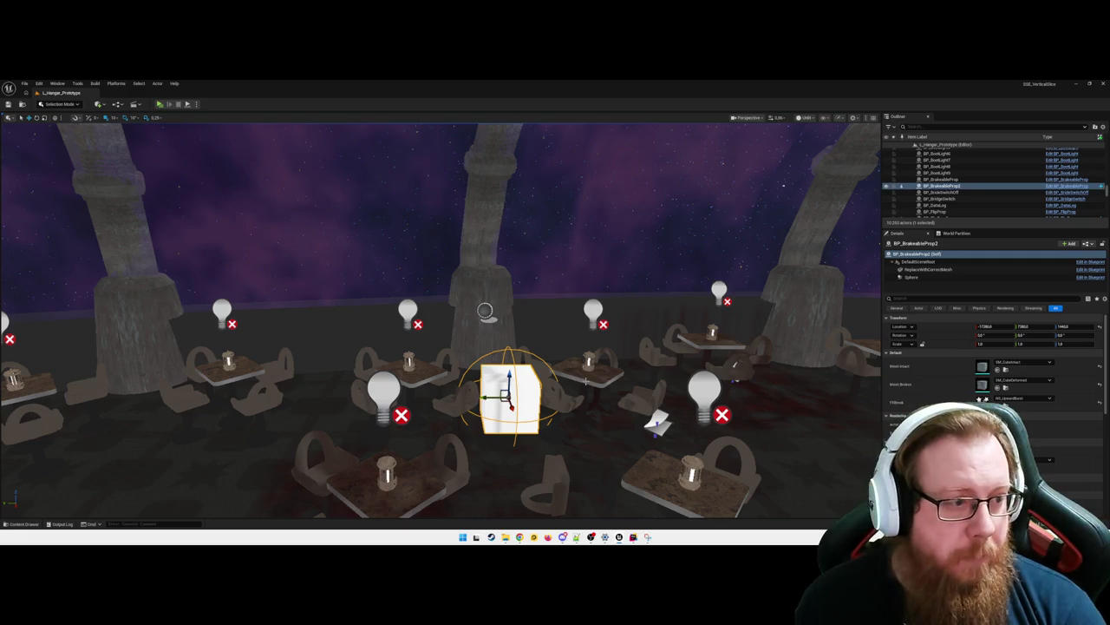
click(557, 374)
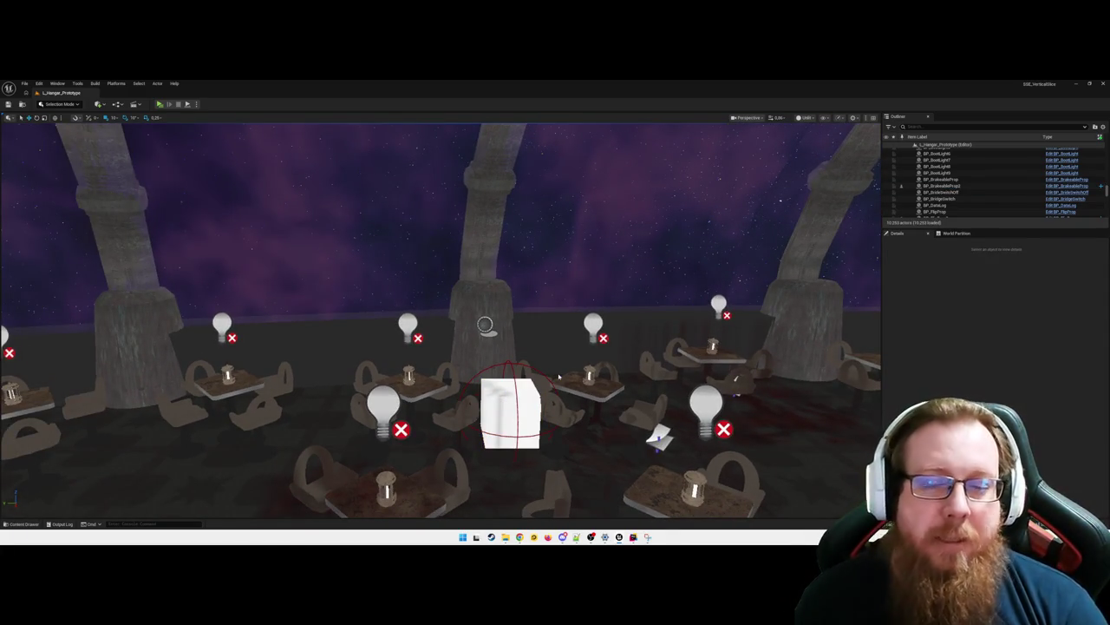
Step: Launch a fresh Standalone Game preview with Alt+P and maximize its window
key(alt+p)
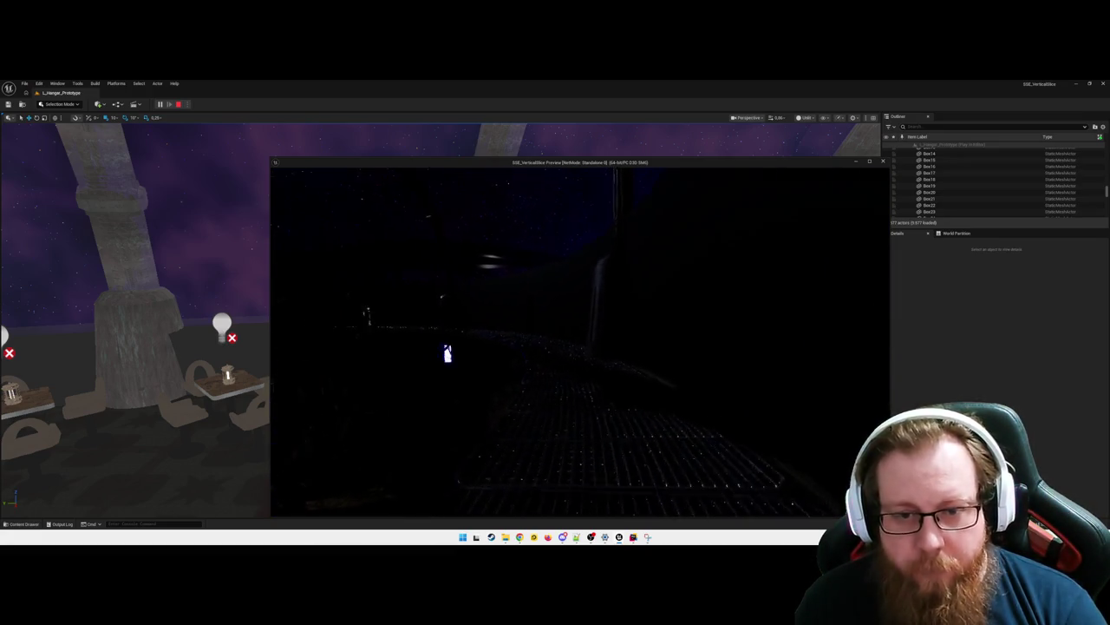
key(super+Up)
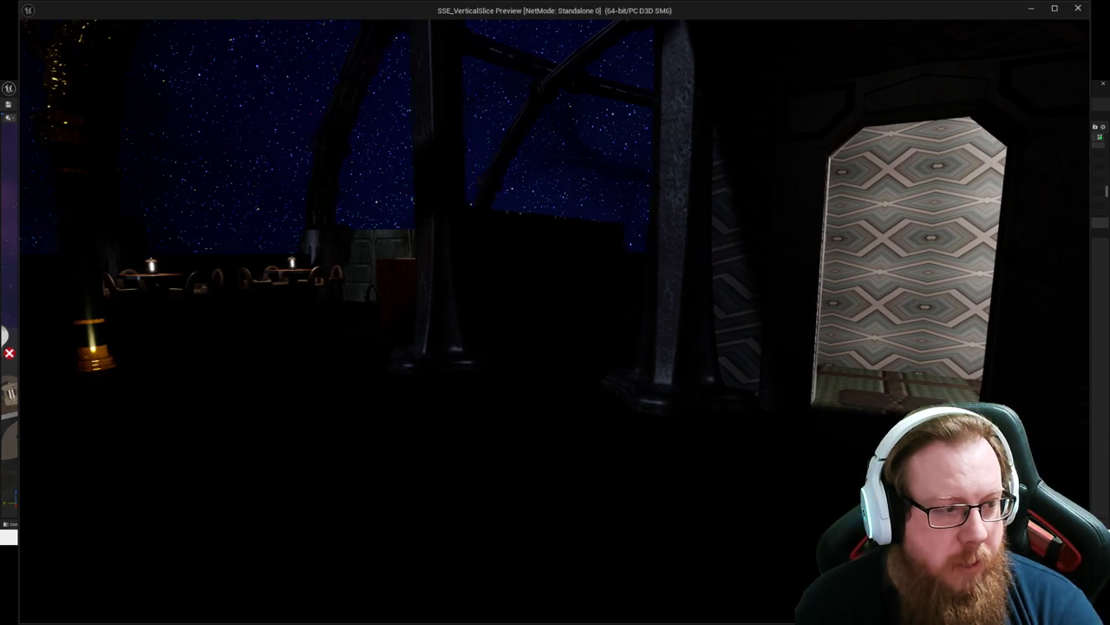
Step: Walk forward through the dining tables and onto the white block
mouse_move(556, 312)
key(w)
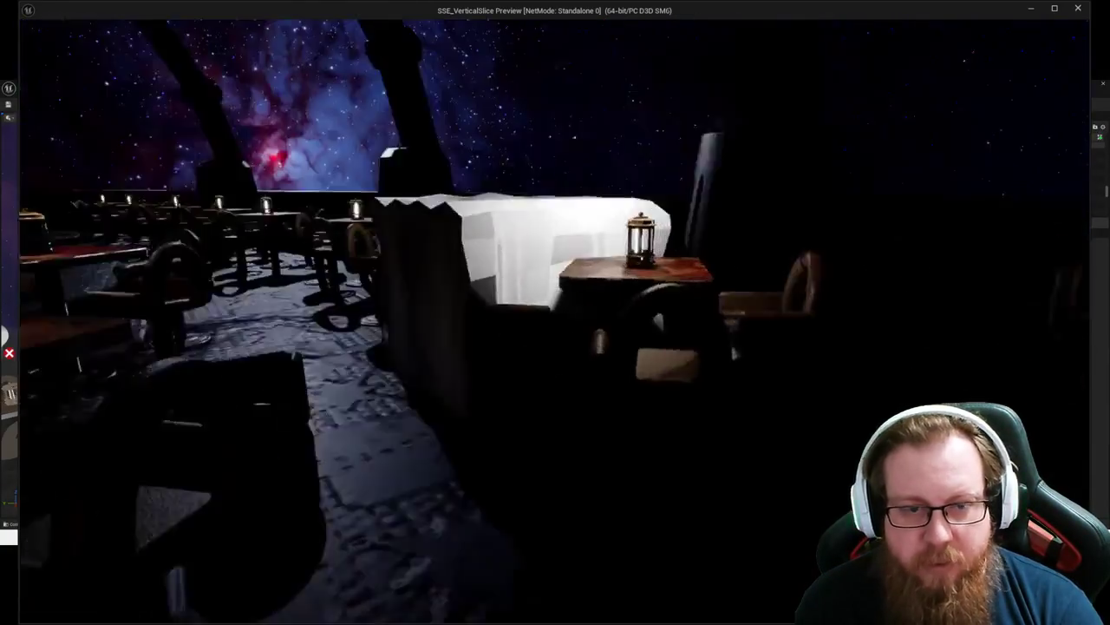
key(w)
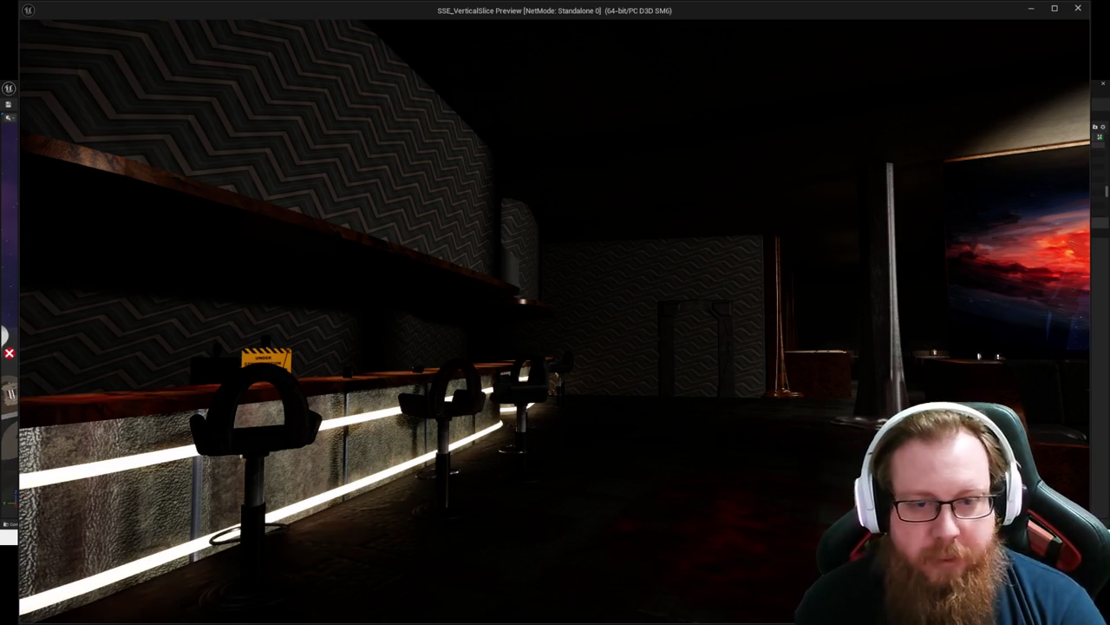
Step: Walk past the bar stools up to the booths, then stop the preview with Esc
key(w)
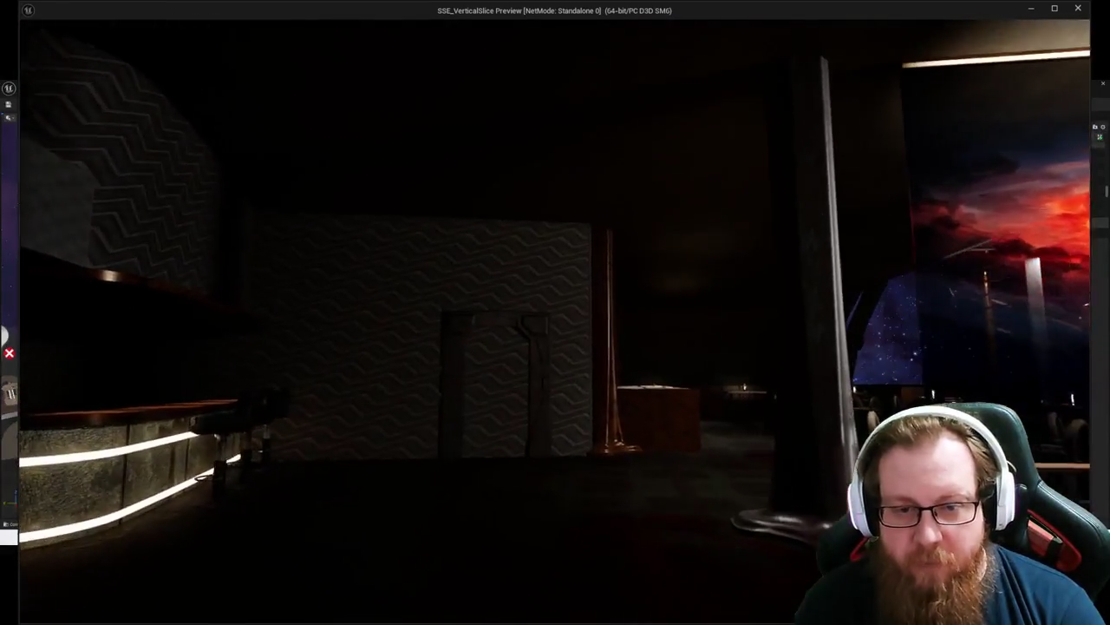
key(w)
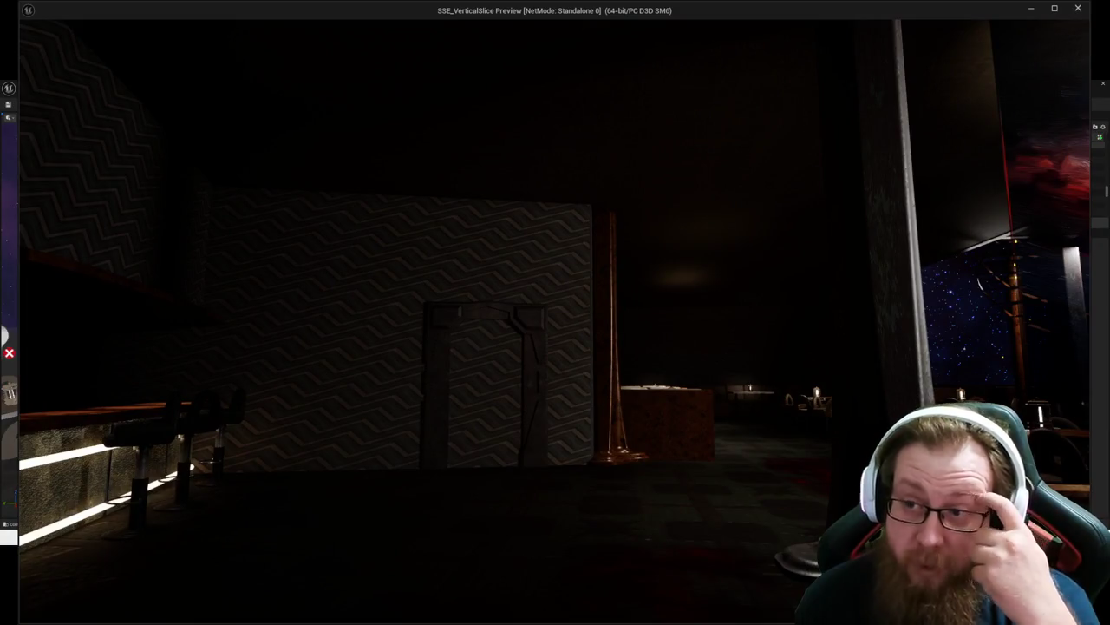
mouse_move(555, 313)
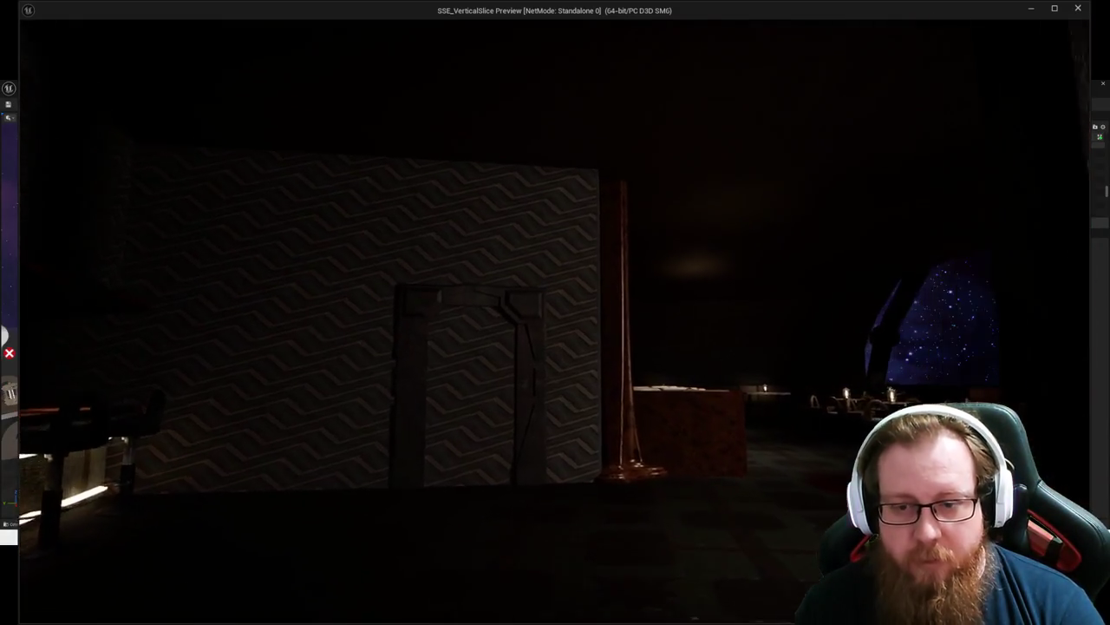
key(w)
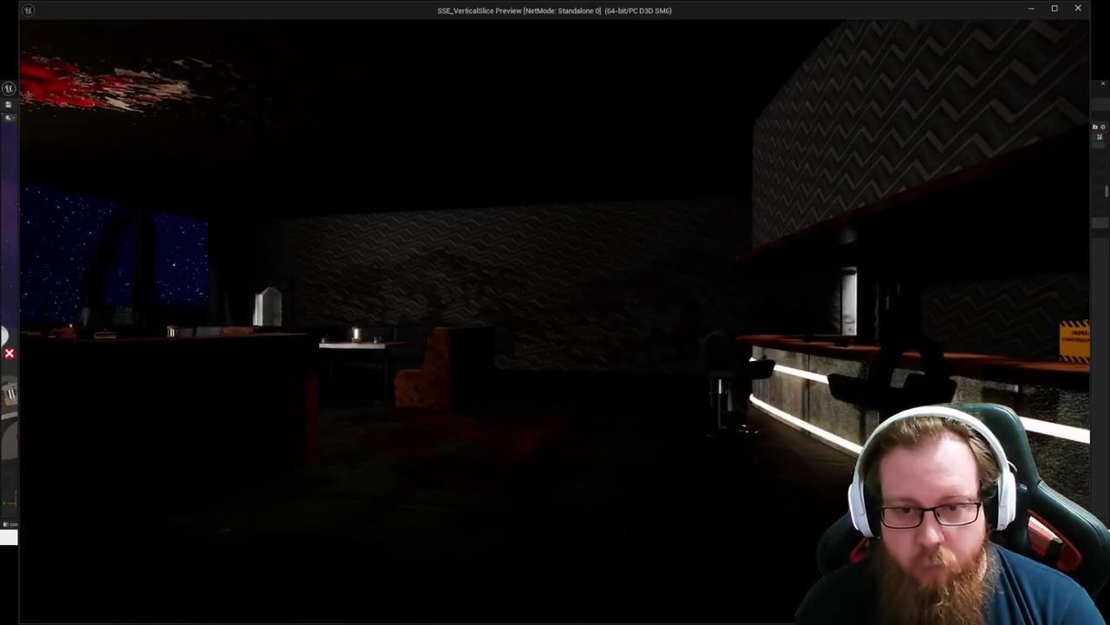
key(w)
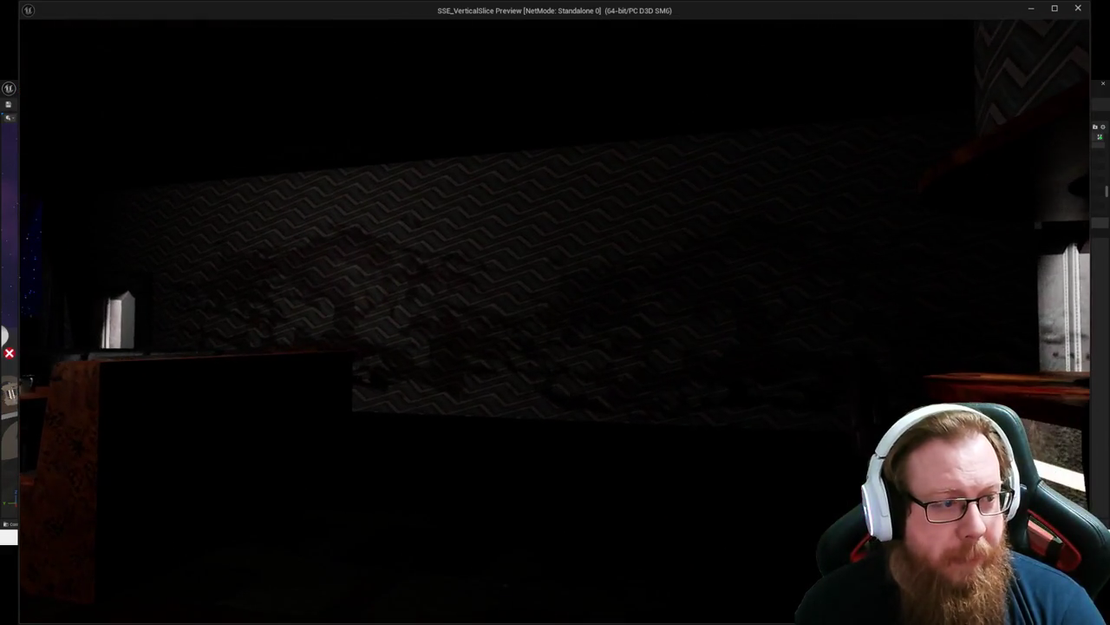
key(w)
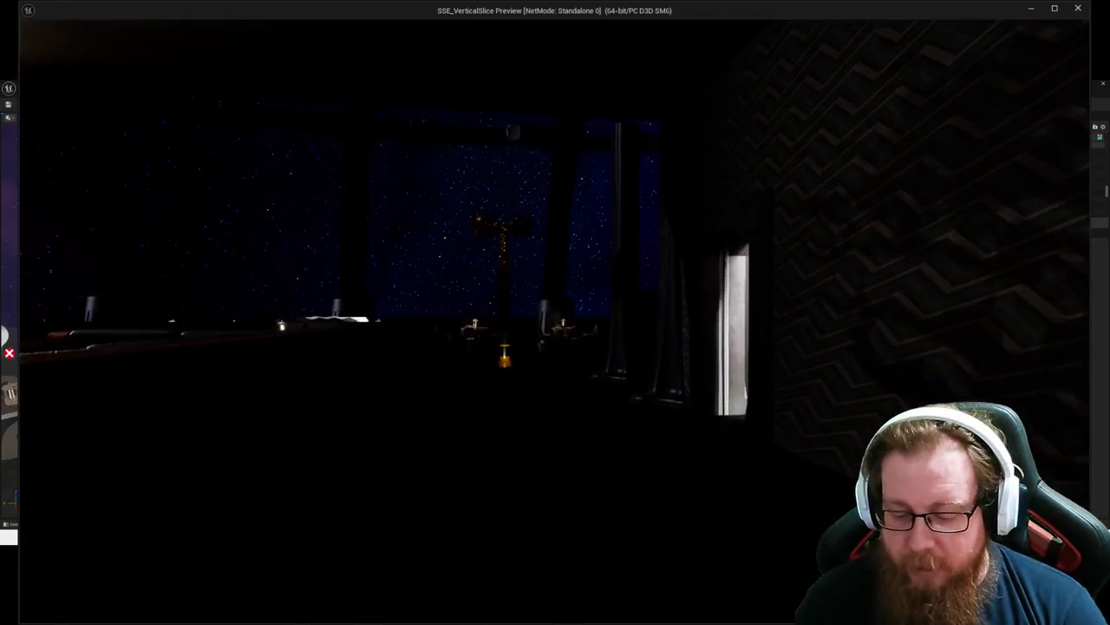
key(Escape)
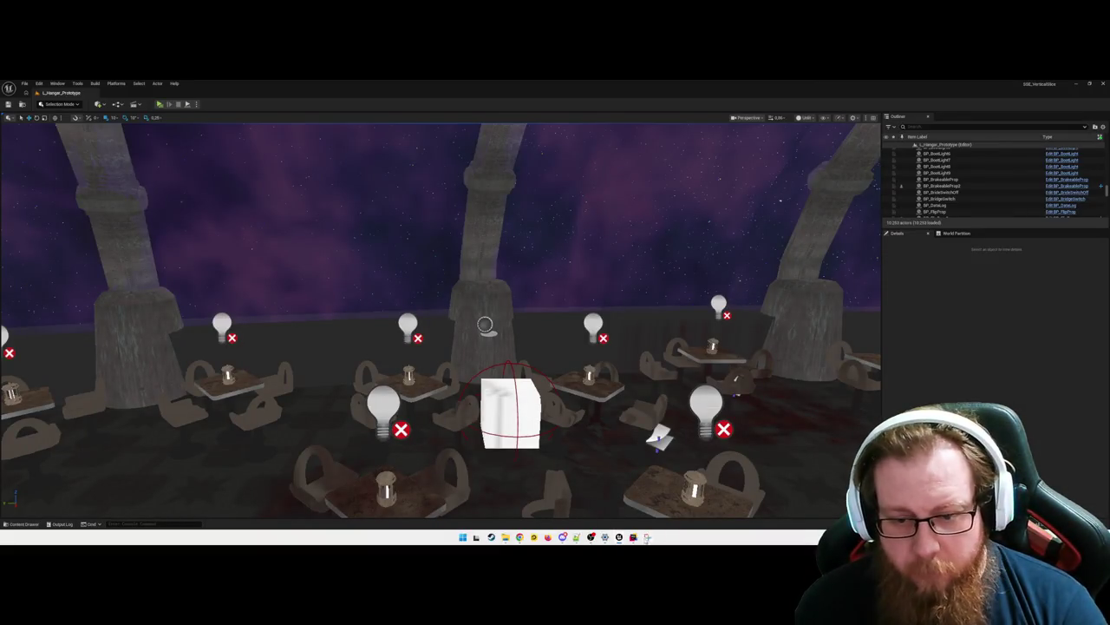
Step: In Rider, scroll GetVerticalTraversalTarget and point out the candidate-actor loop on line 105
key(alt+Tab)
scroll(452, 311, down, 5)
scroll(452, 311, up, 5)
scroll(453, 311, up, 8)
scroll(302, 294, down, 8)
click(344, 282)
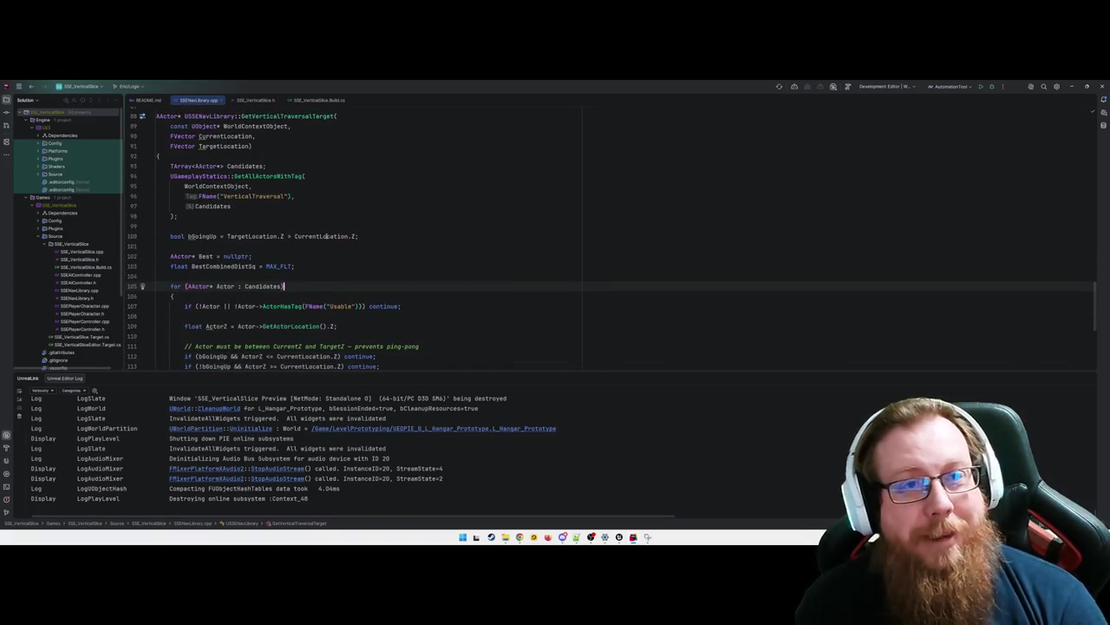
Step: Point out the GetActorLocation call on line 109 and scroll through the rest
scroll(319, 265, down, 5)
scroll(319, 265, up, 4)
click(318, 295)
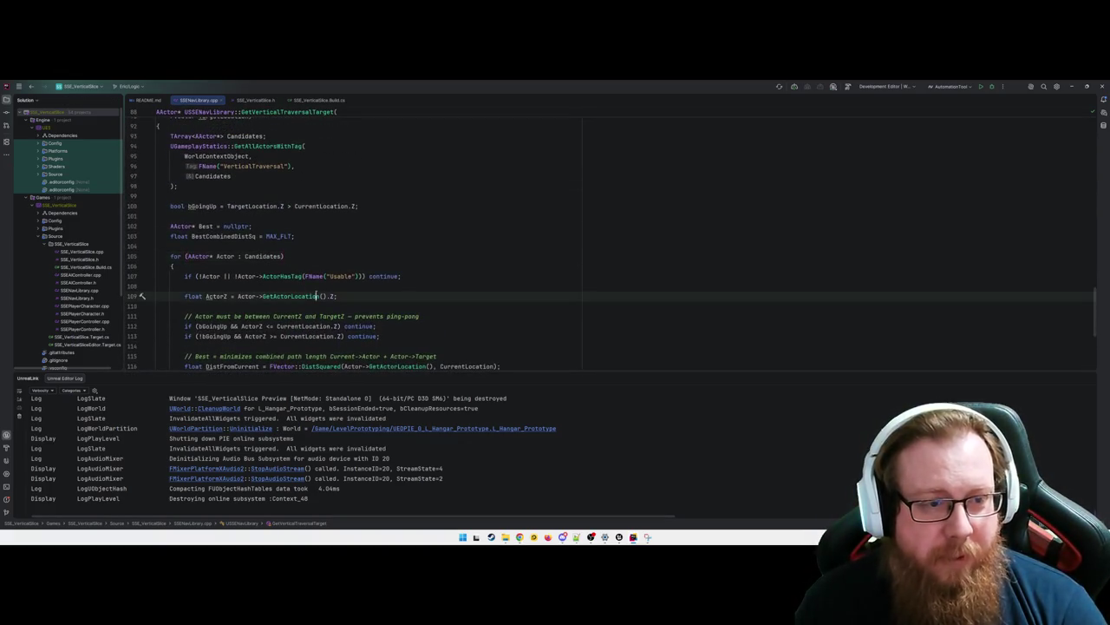
scroll(317, 295, up, 1)
scroll(316, 295, up, 4)
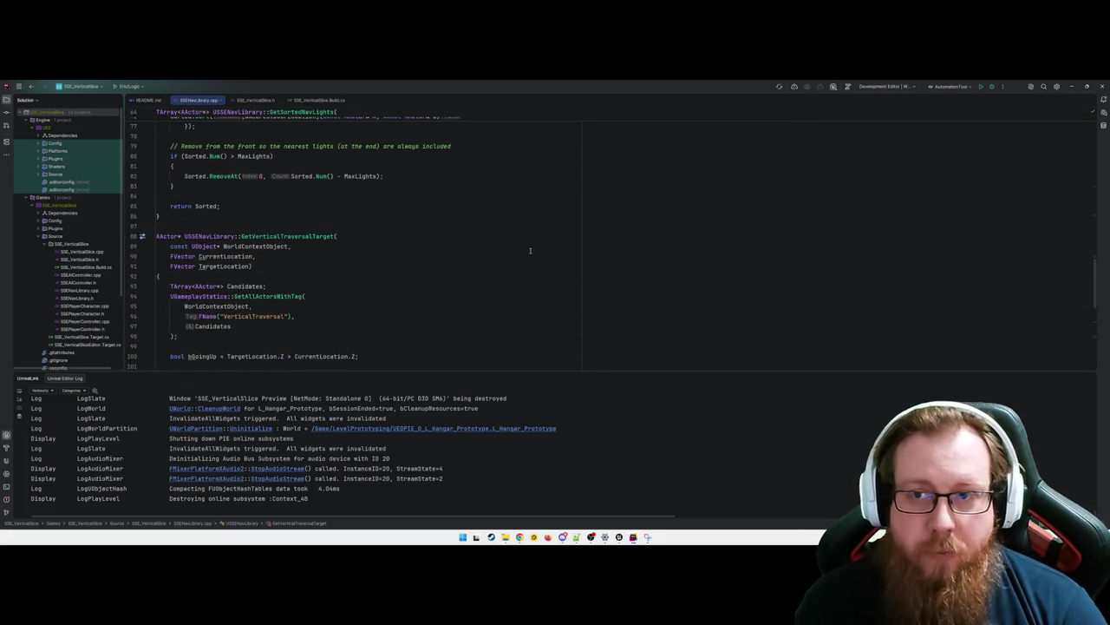
scroll(534, 282, down, 5)
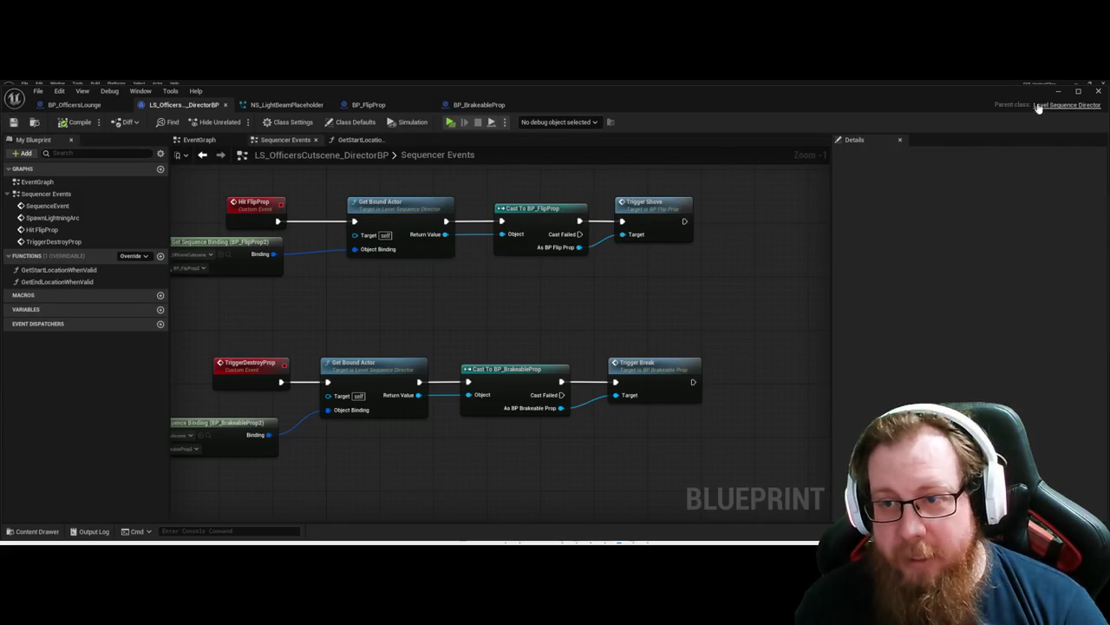
Step: Return to the level editor and fly out of the interior, through the corridor, past the console desk
click(1058, 91)
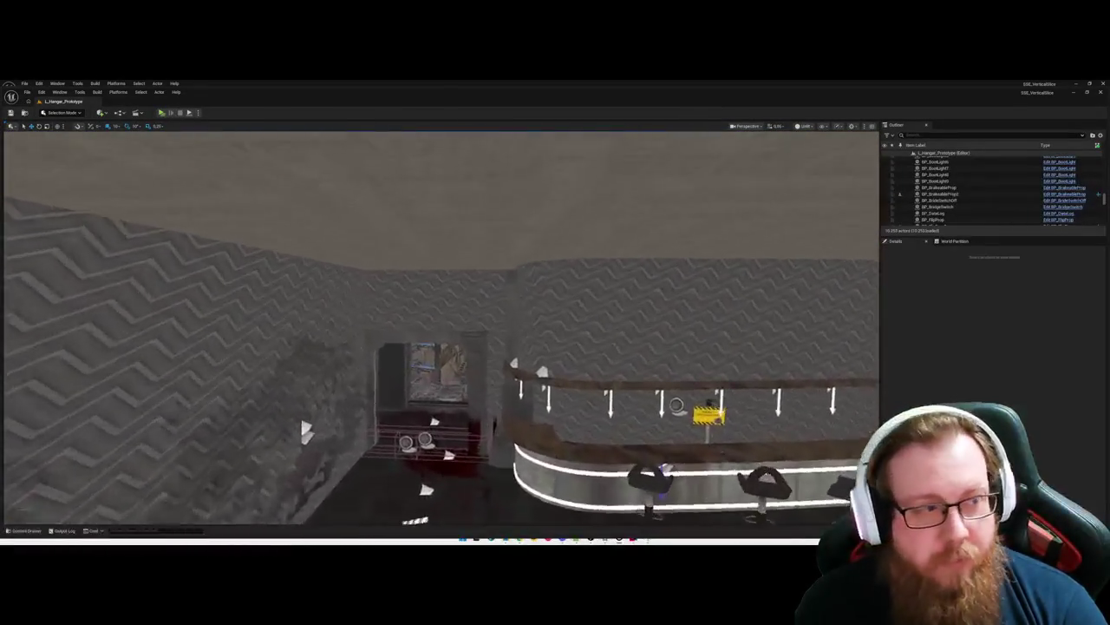
key(w)
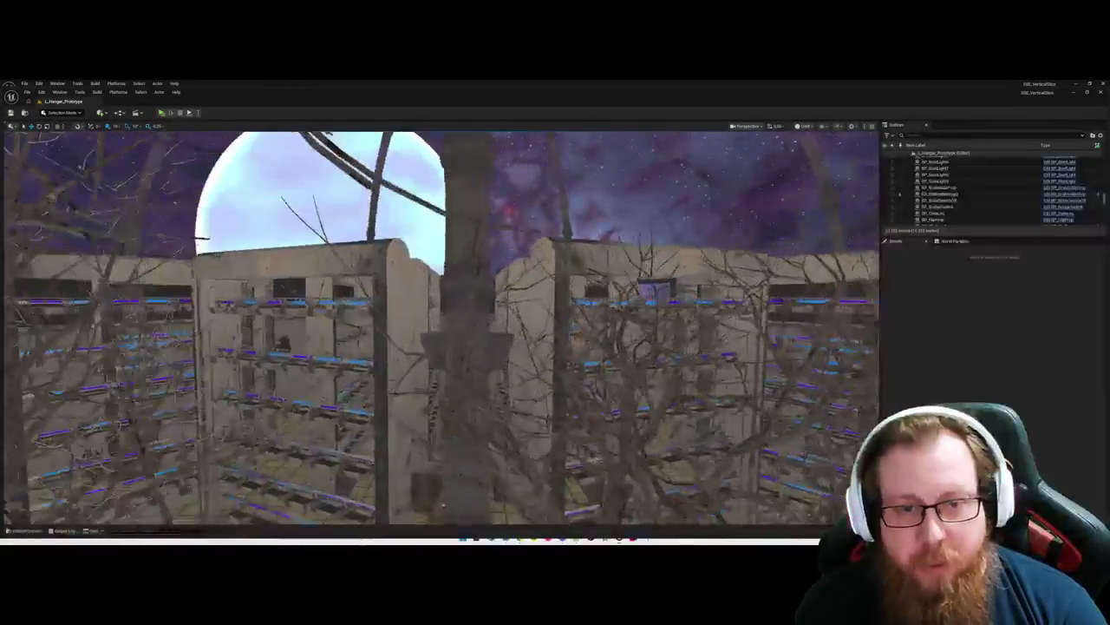
key(w)
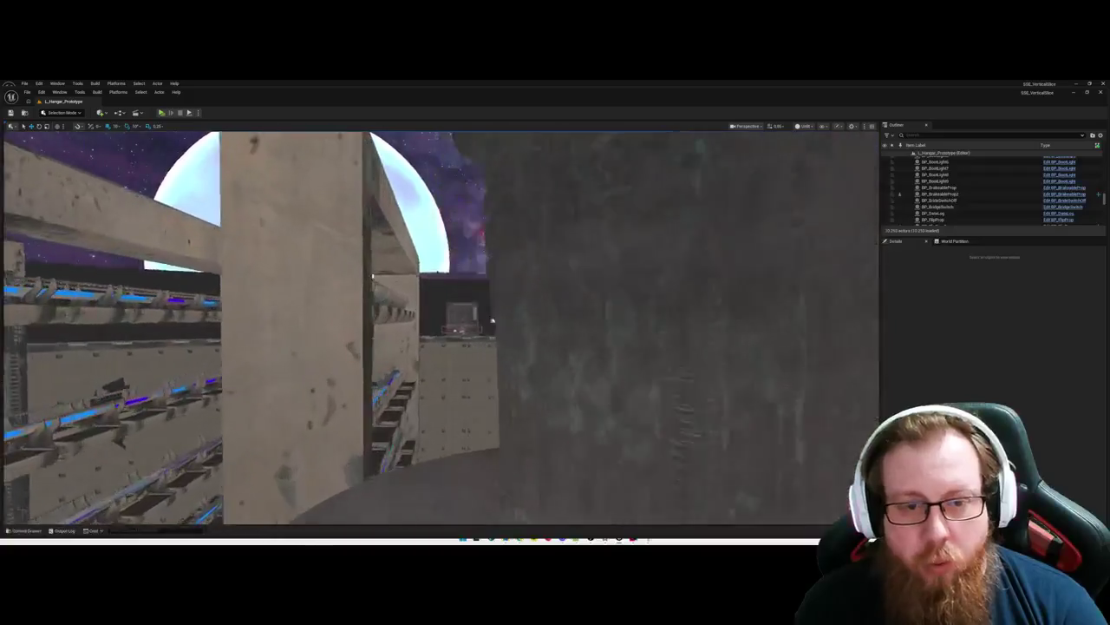
key(w)
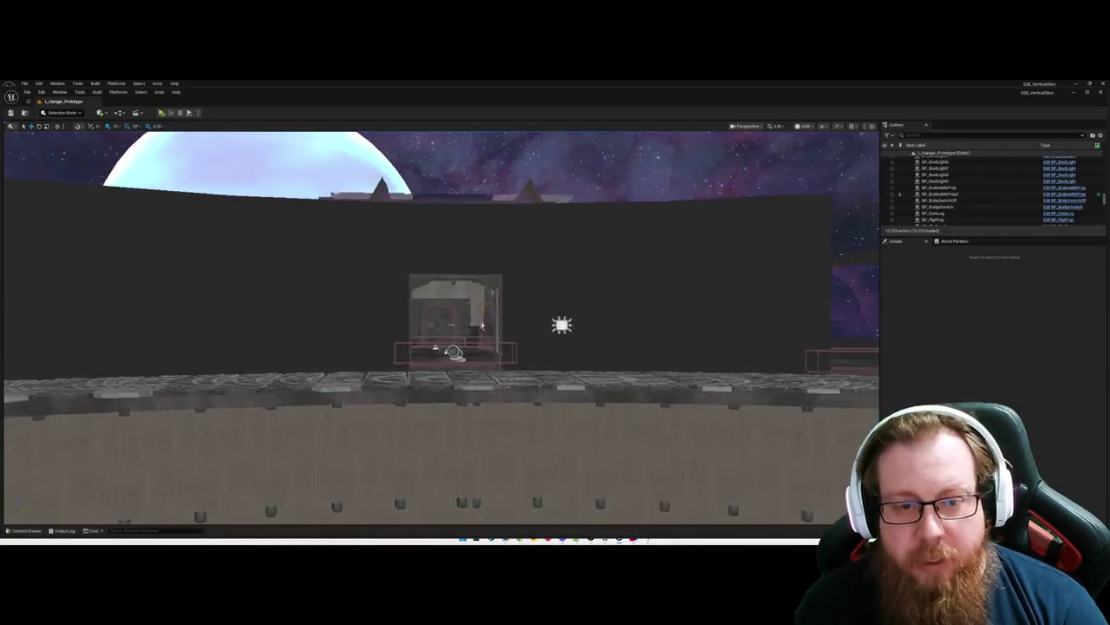
key(w)
key(w)
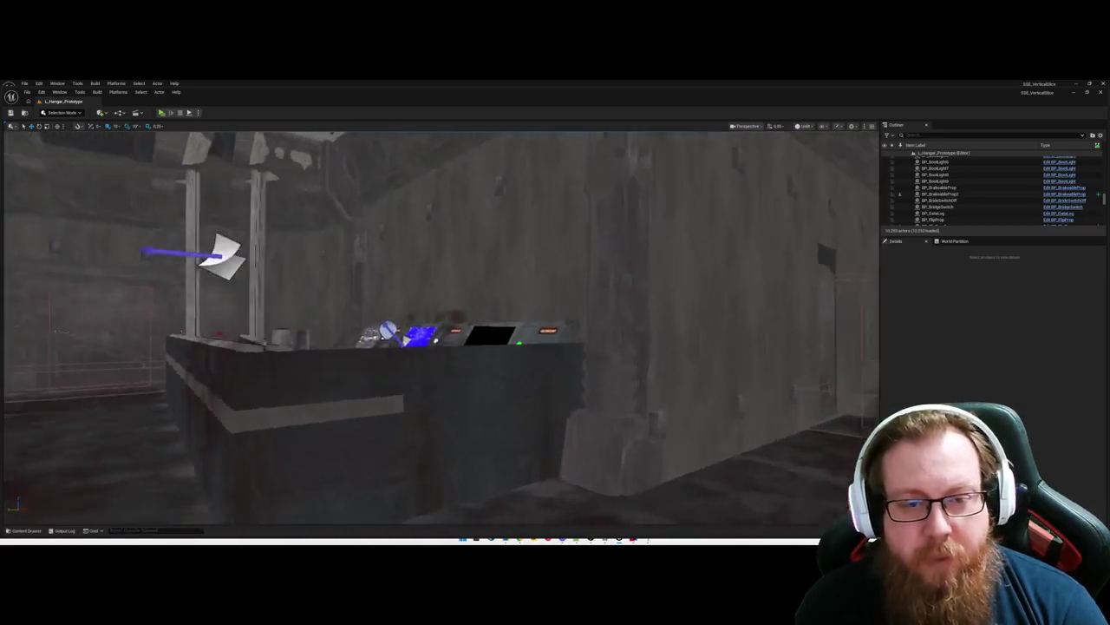
key(w)
key(w)
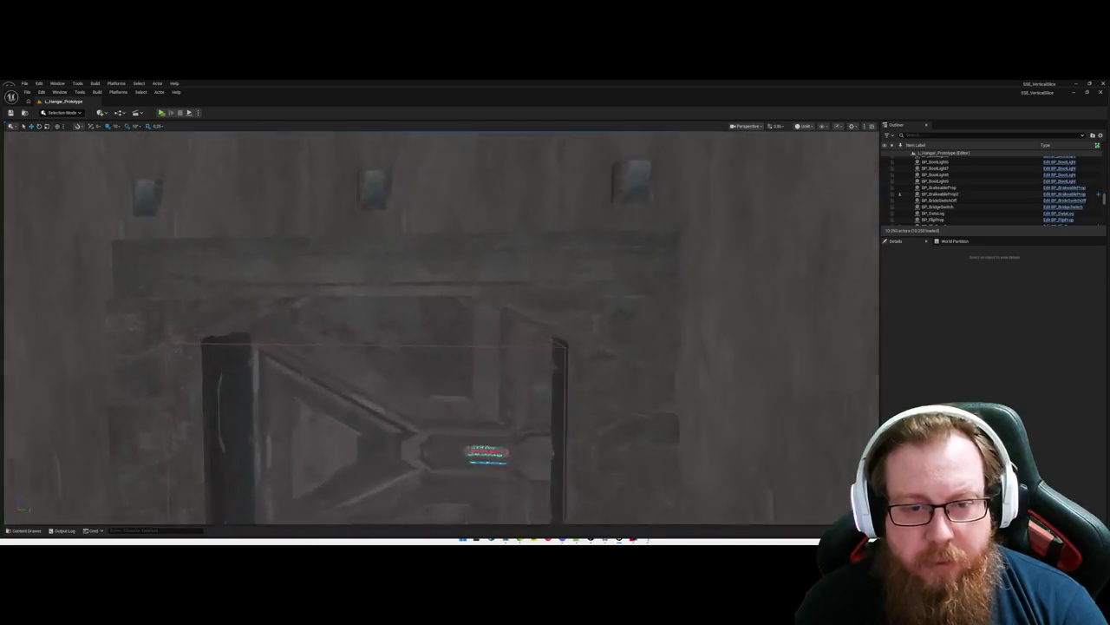
Step: Fly across the hangar past the planet view, cockpit seats and ceiling, back toward the stairs
key(w)
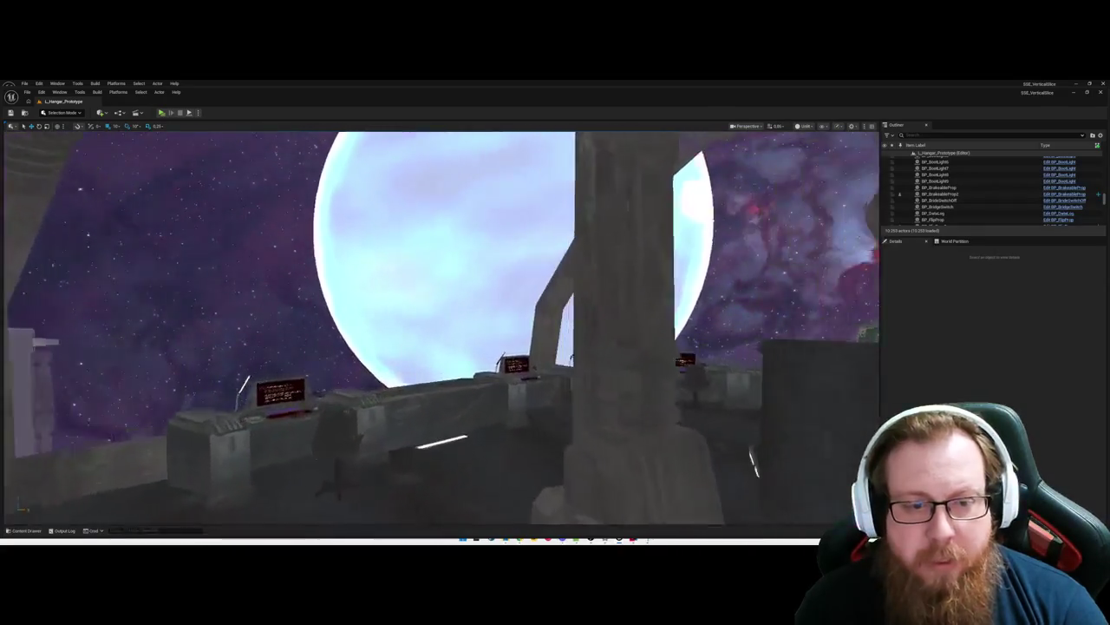
key(w)
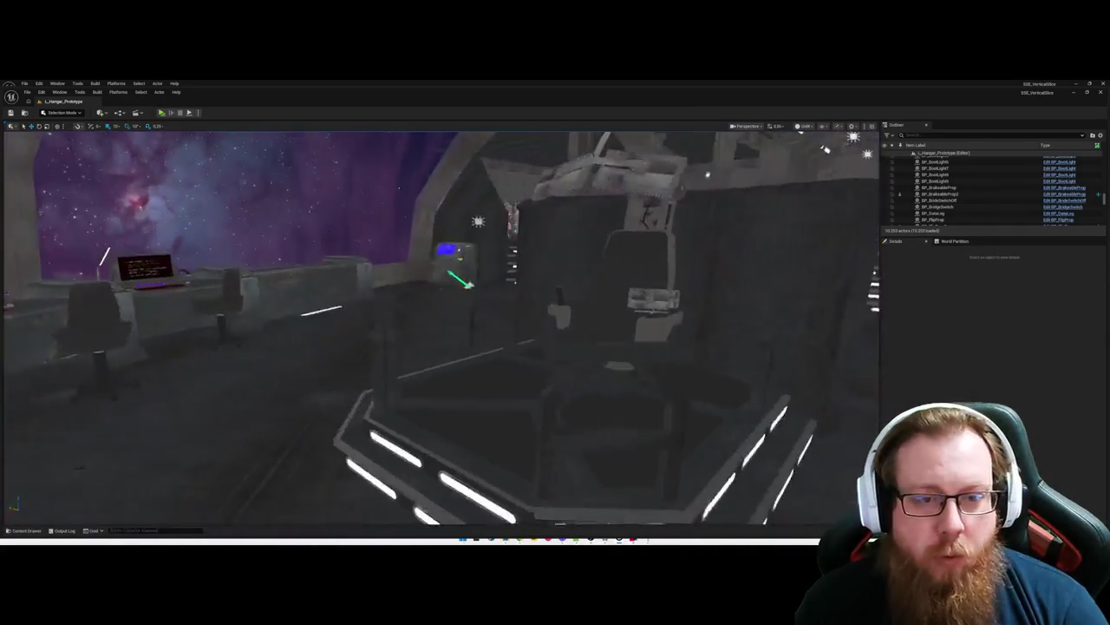
key(w)
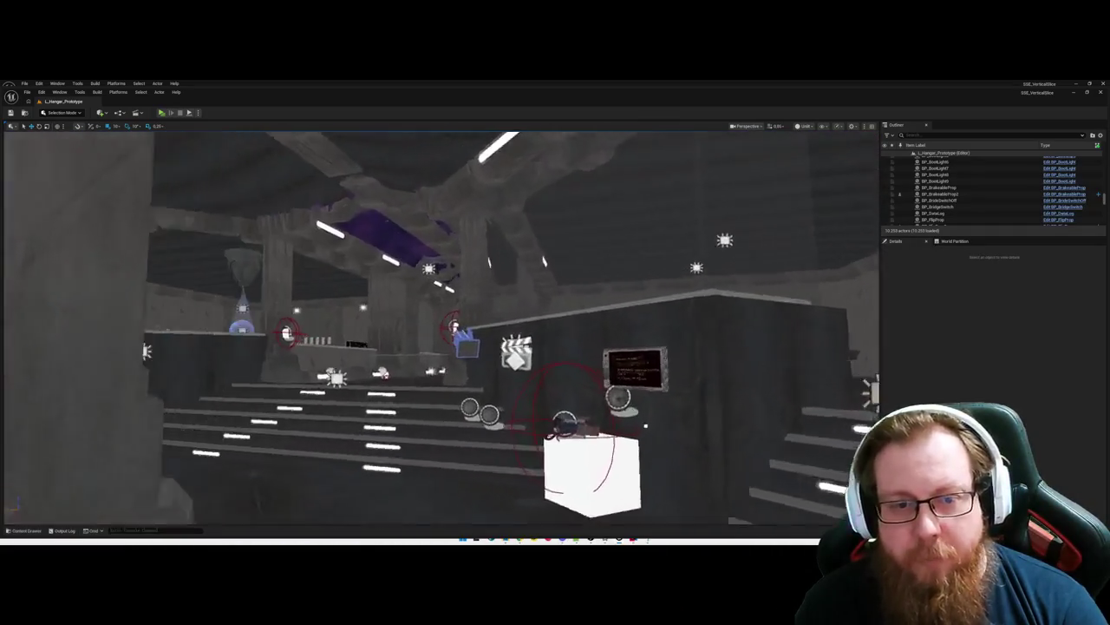
key(w)
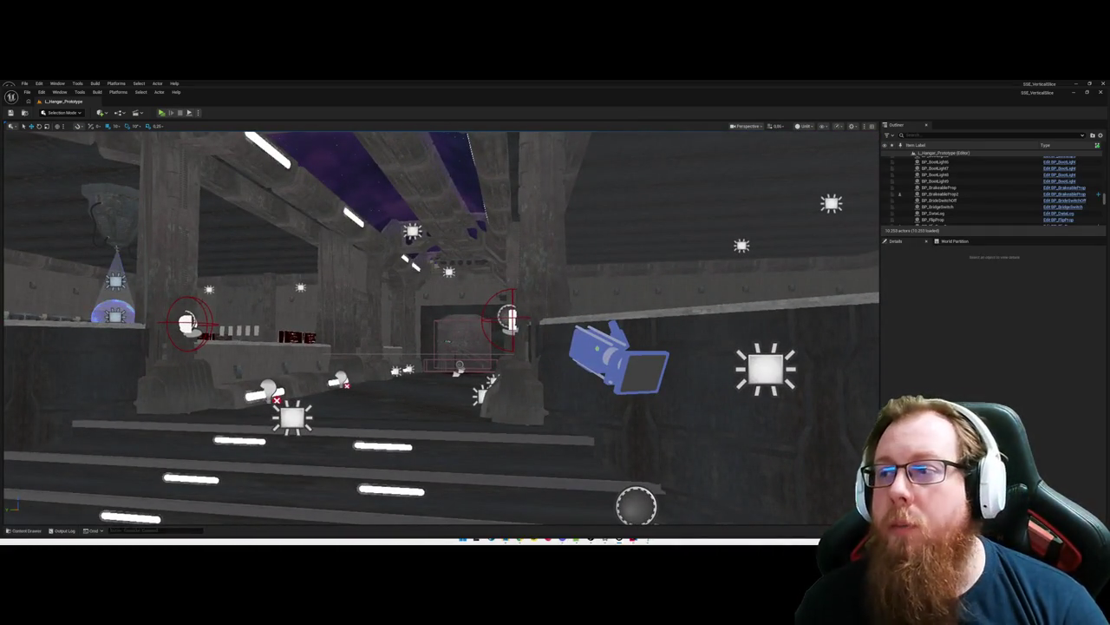
key(w)
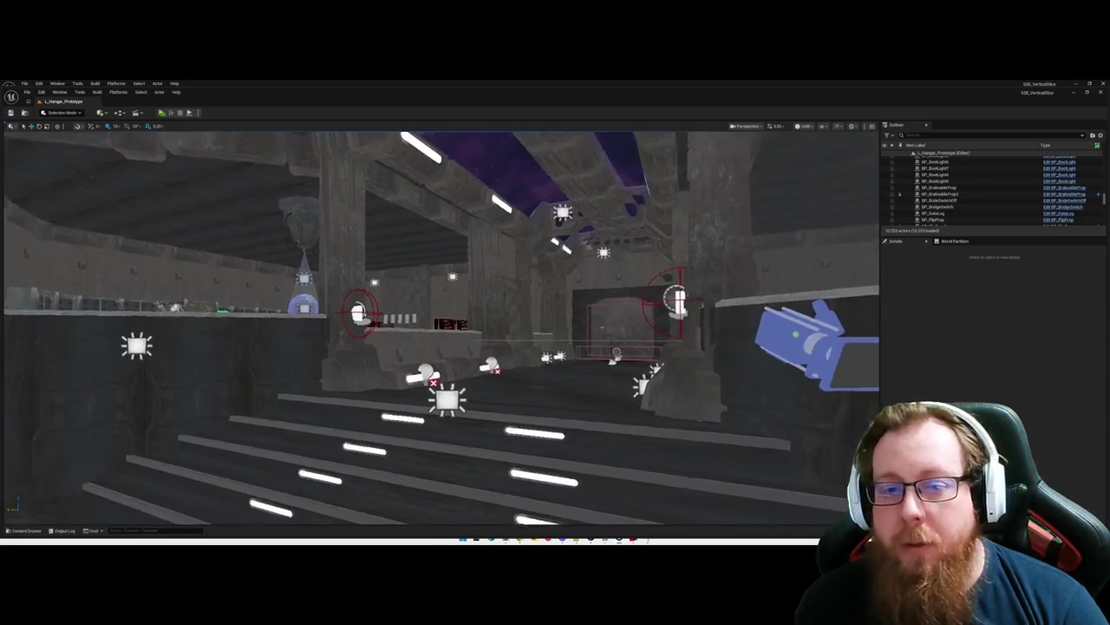
key(w)
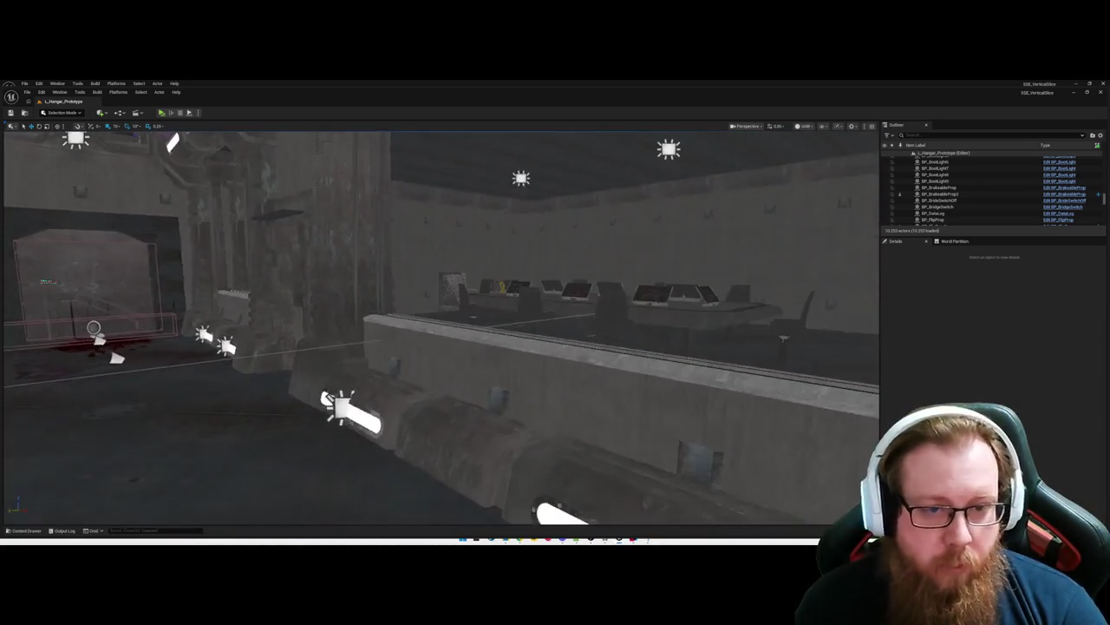
key(w)
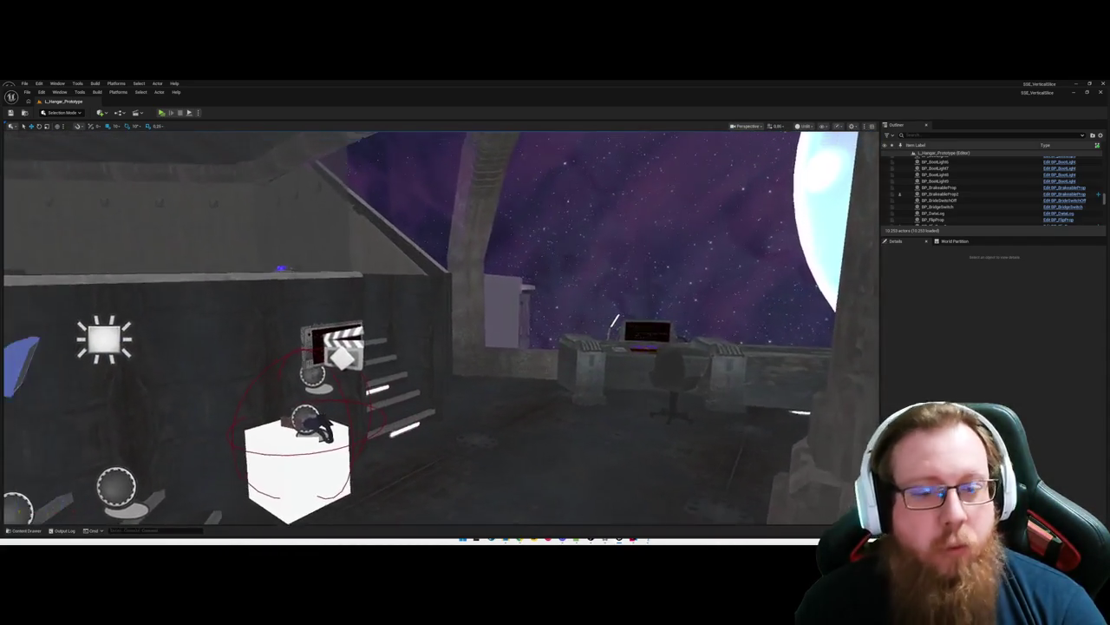
Step: Adjust the camera to frame the white cube beside the stairs
key(s)
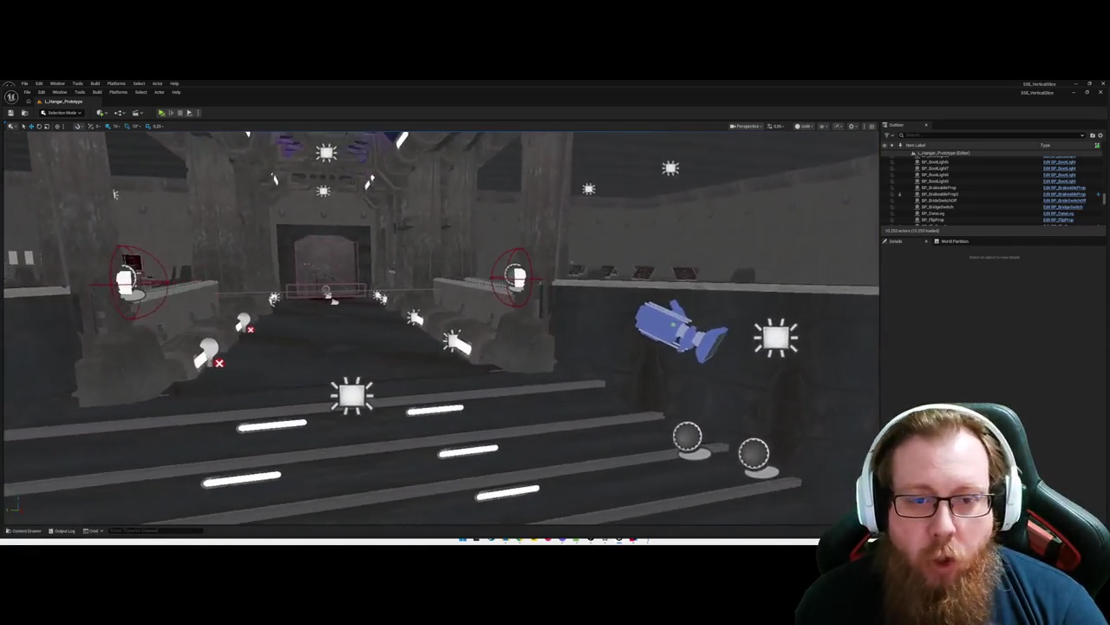
key(d)
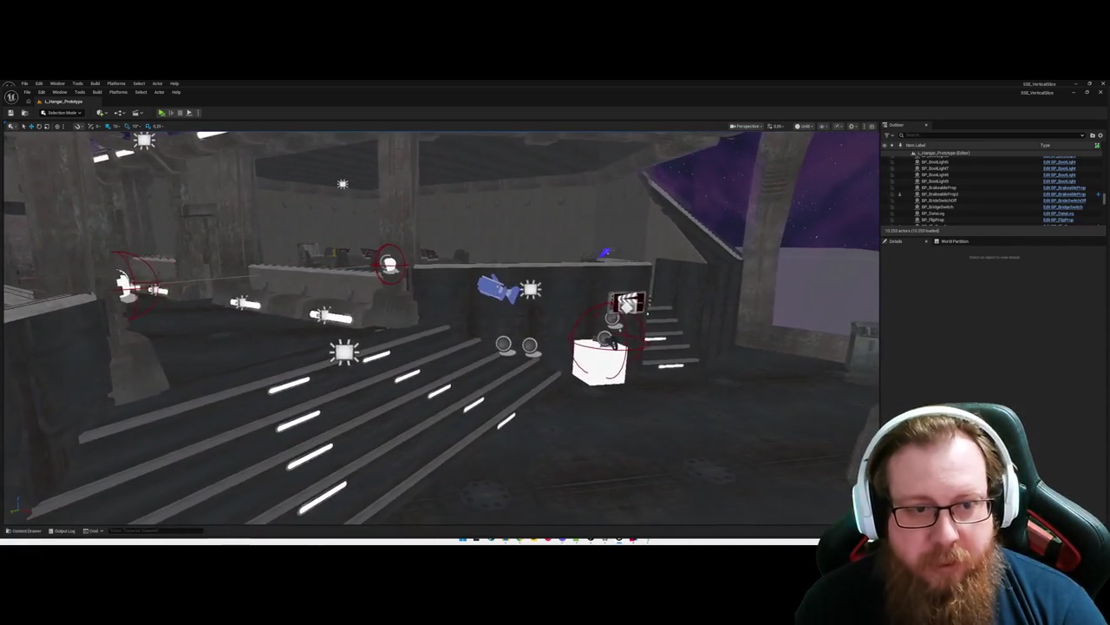
key(d)
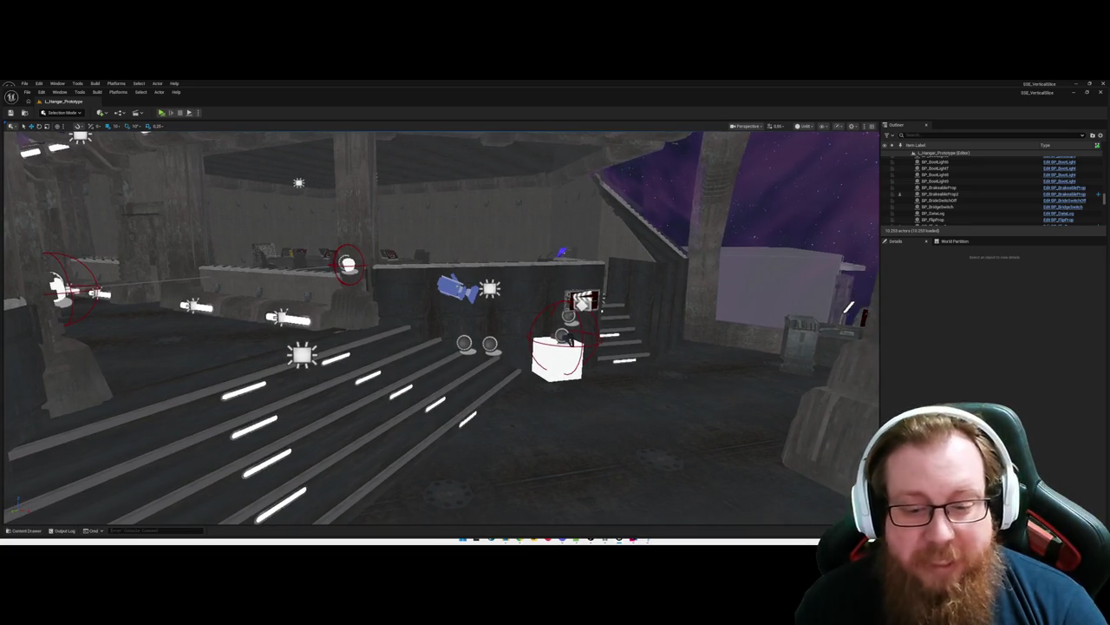
key(a)
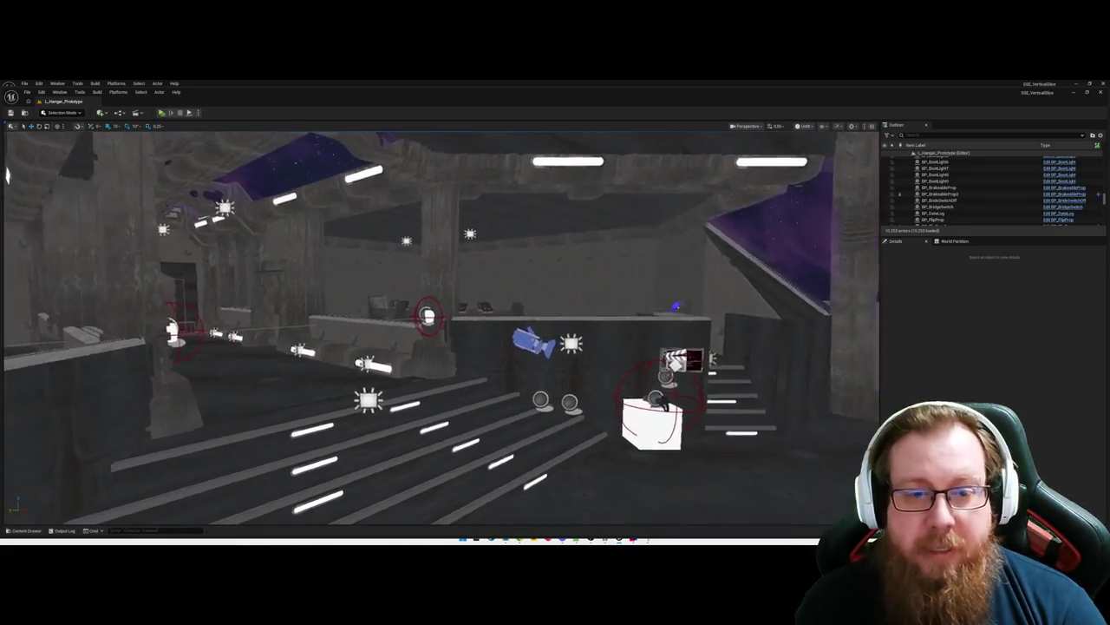
key(w)
key(d)
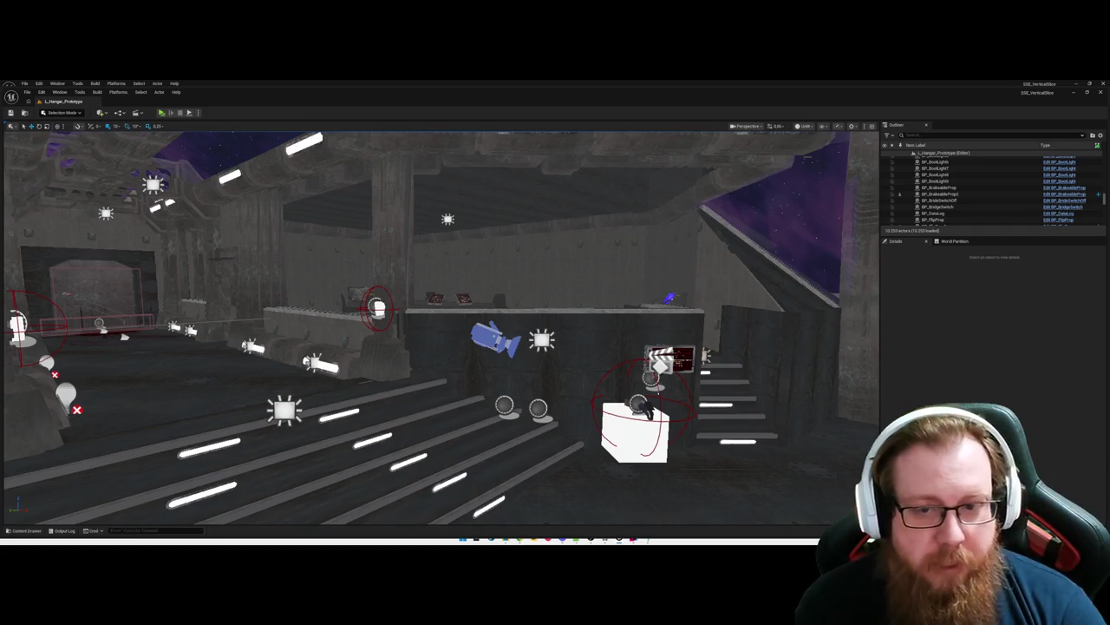
key(w)
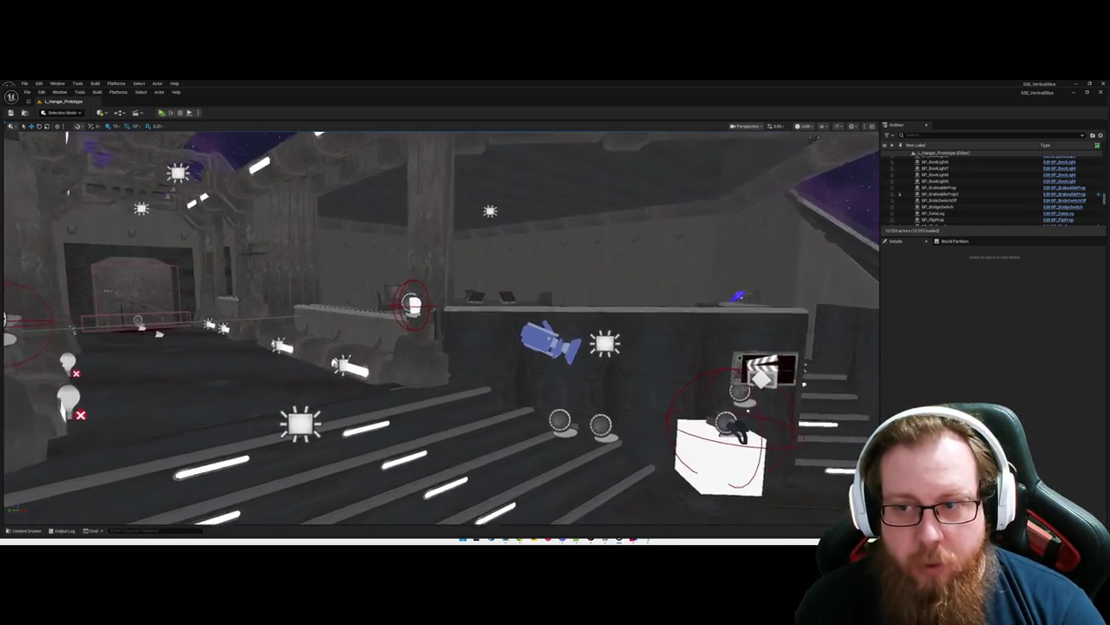
key(d)
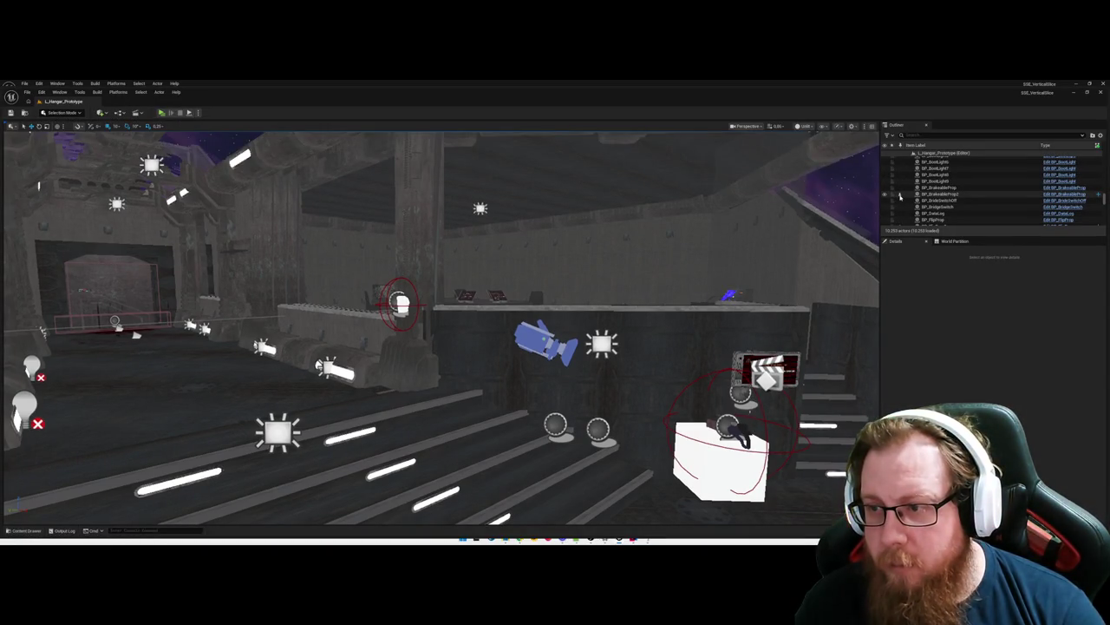
scroll(920, 191, down, 2)
Step: Select and focus BP_BreakableProp2 in the Outliner, then open the World Partition map
click(954, 174)
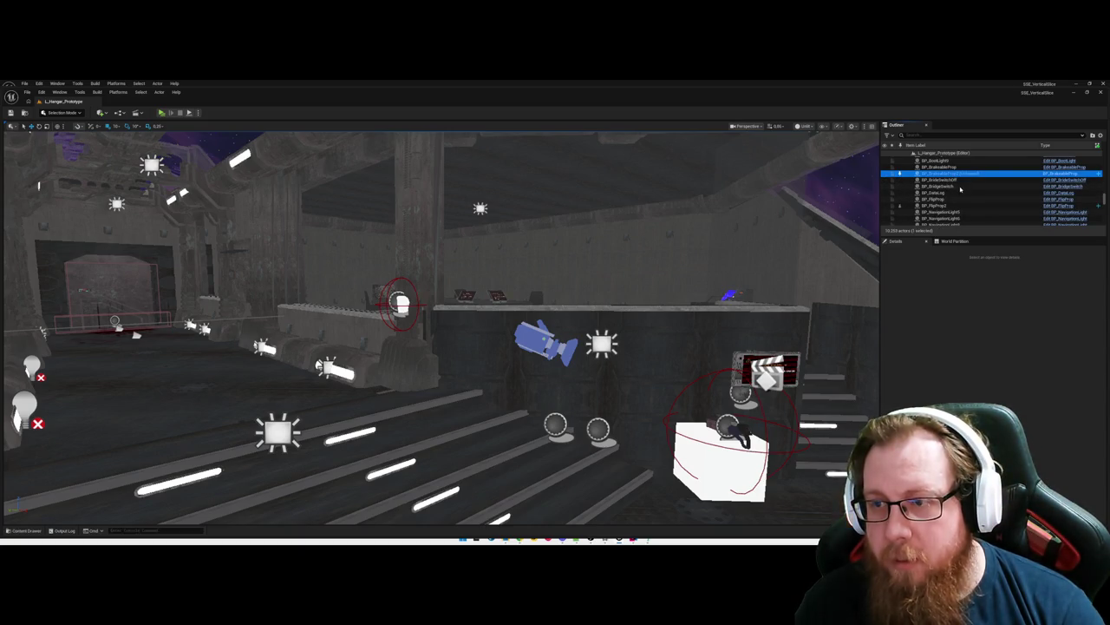
click(953, 176)
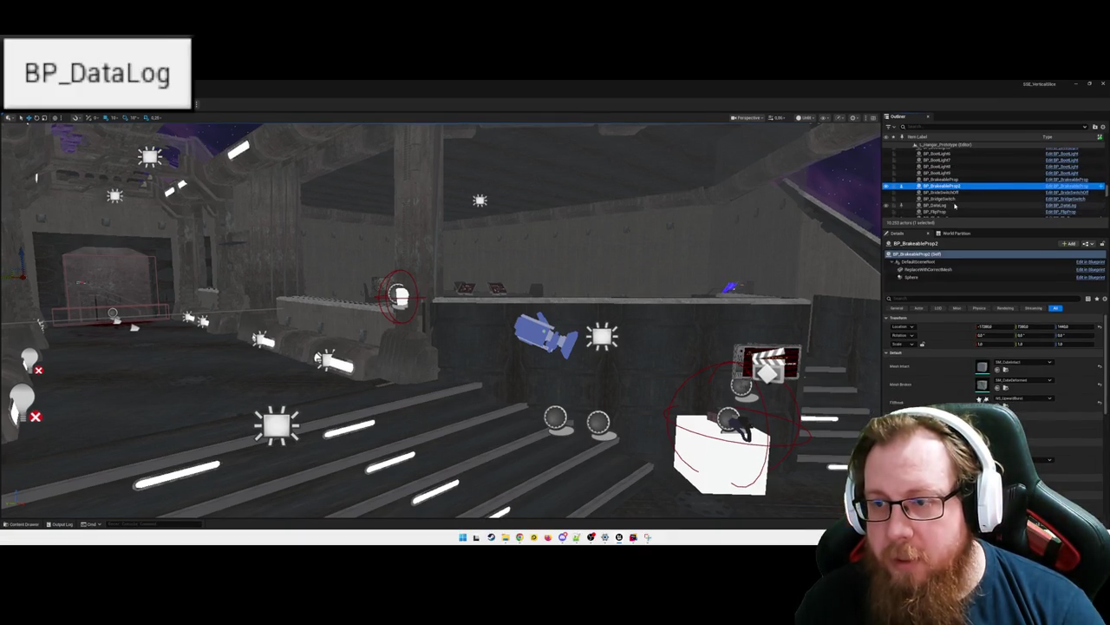
click(941, 206)
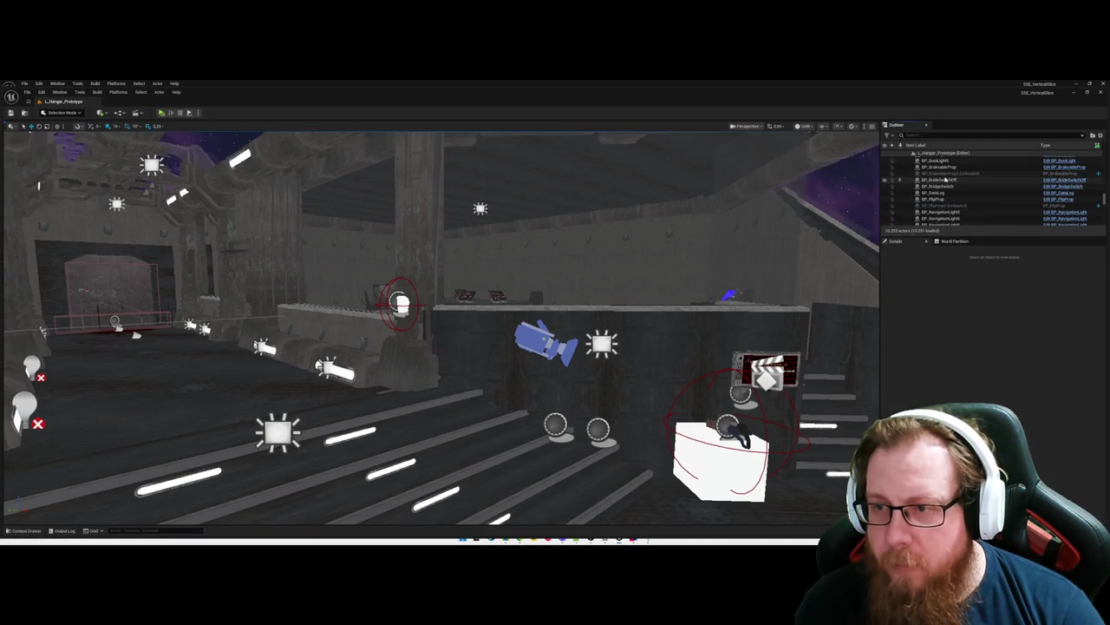
double_click(937, 173)
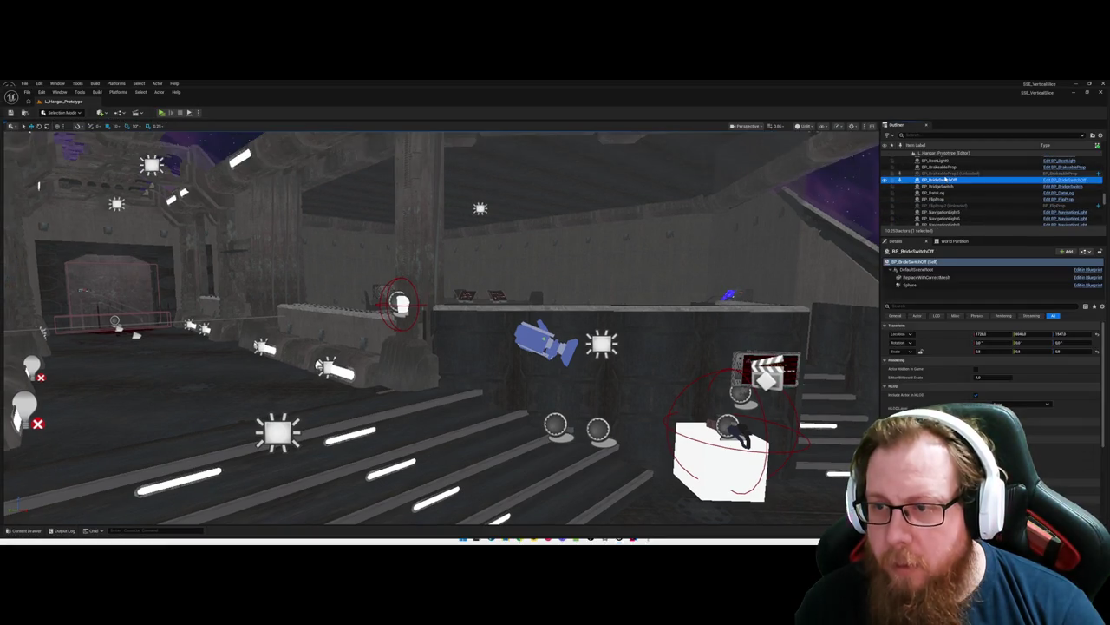
right_click(947, 173)
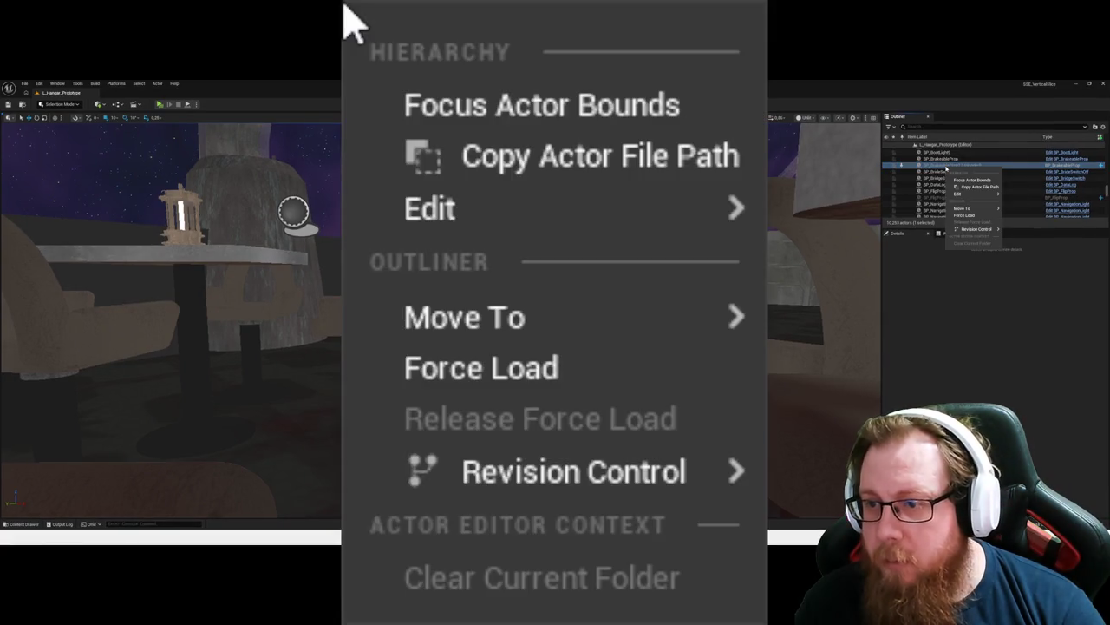
mouse_move(508, 232)
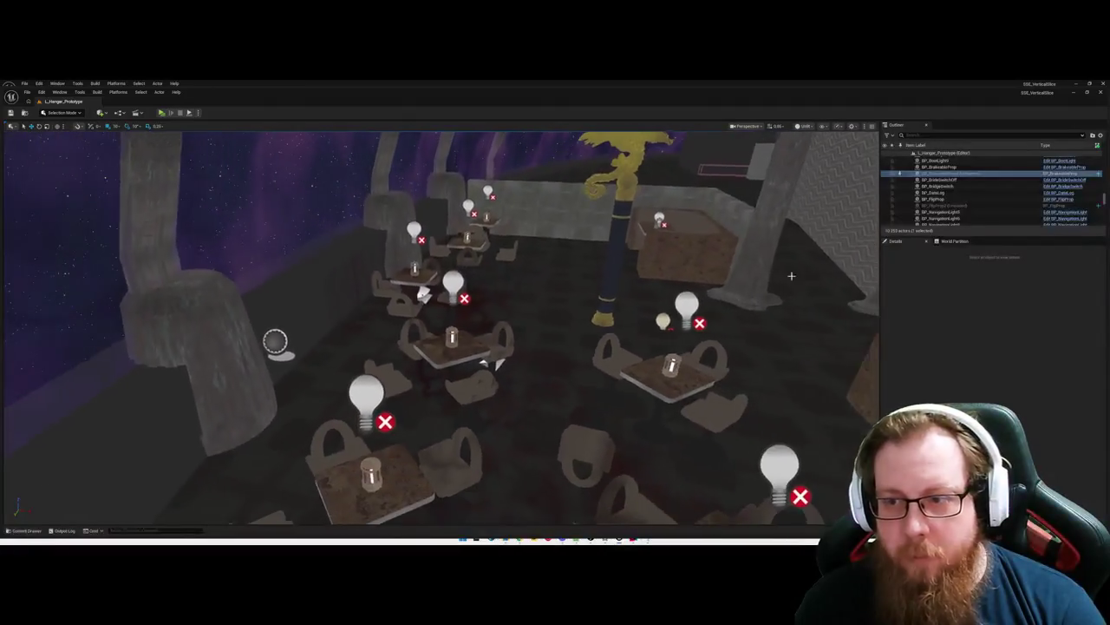
click(949, 244)
Step: Reselect the breakable prop and unload the selected region on the partition map
click(943, 177)
scroll(898, 430, up, 2)
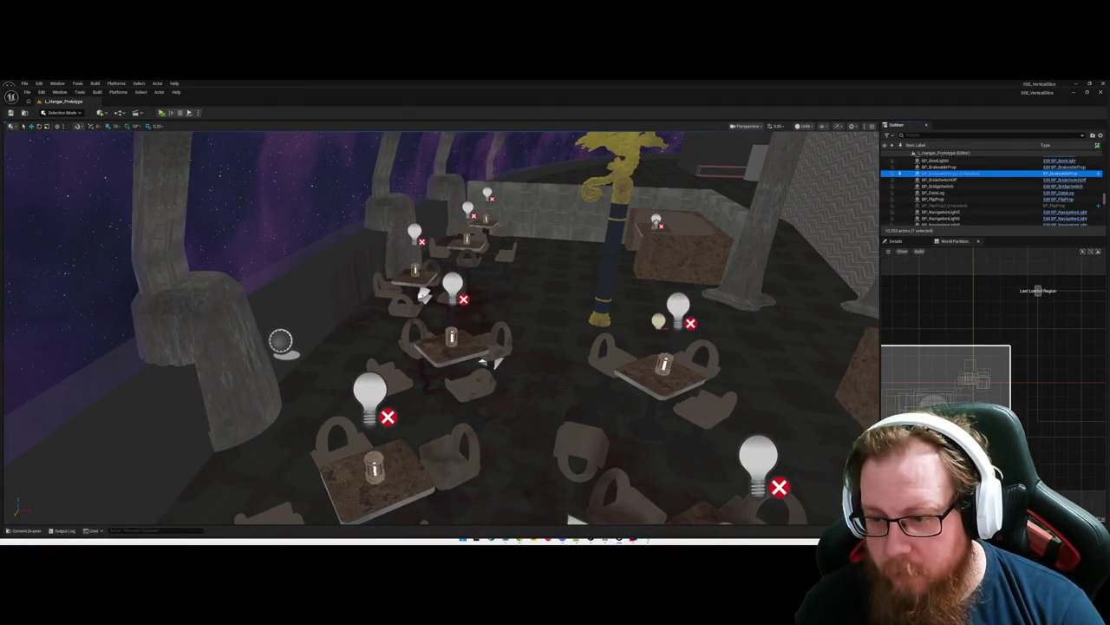
right_click(891, 387)
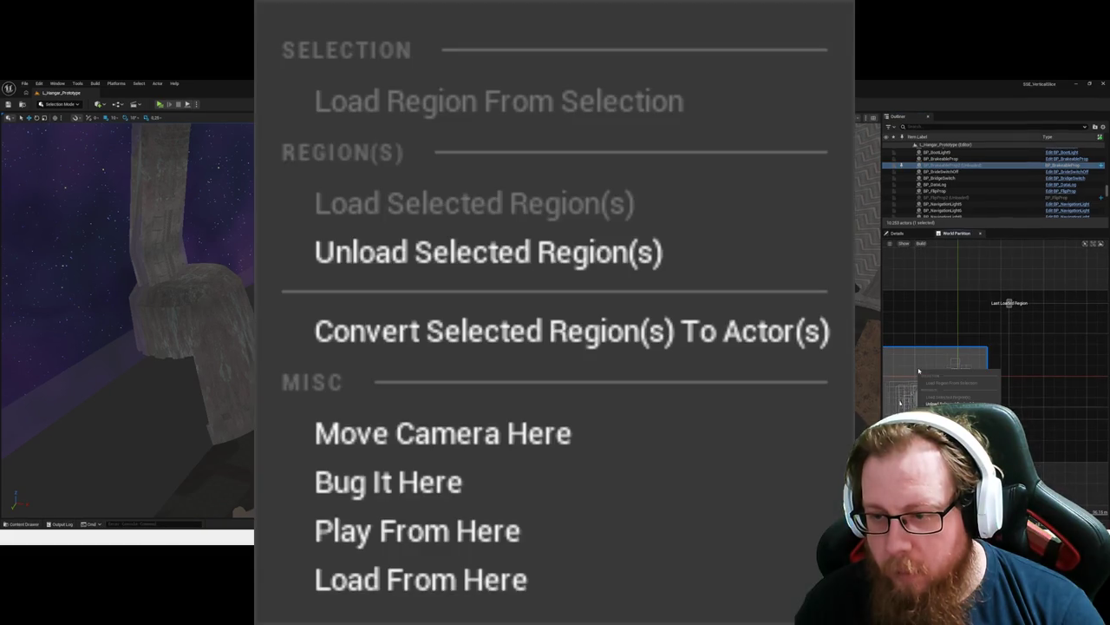
click(439, 253)
Step: Load the region from the selection around the breakable prop
mouse_move(909, 353)
mouse_down()
mouse_move(983, 343)
mouse_move(934, 340)
mouse_move(1011, 408)
mouse_up()
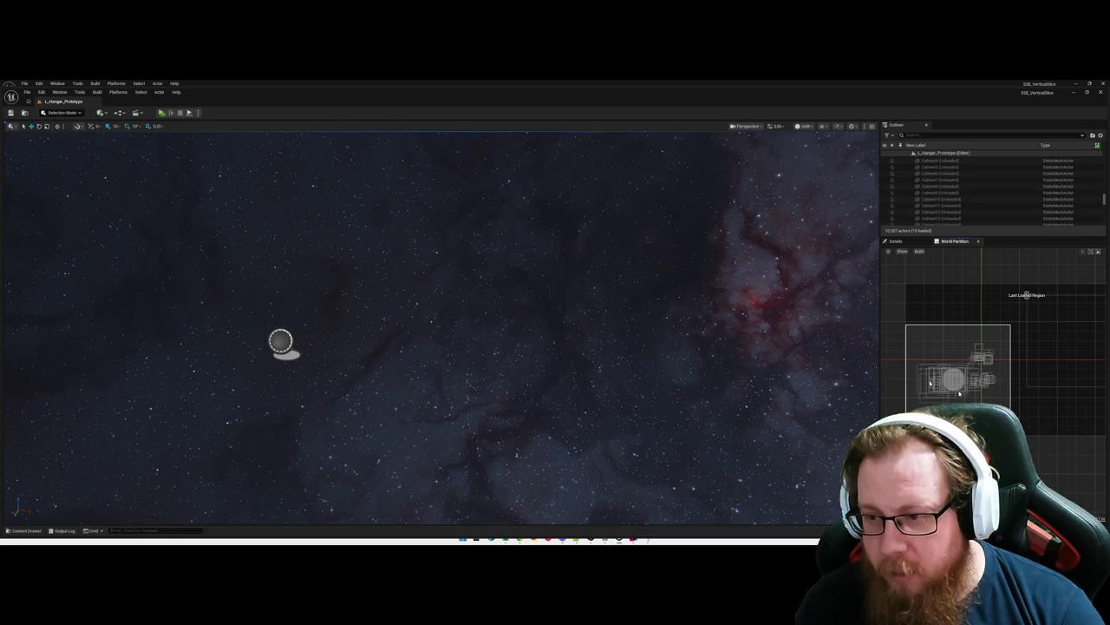
right_click(951, 354)
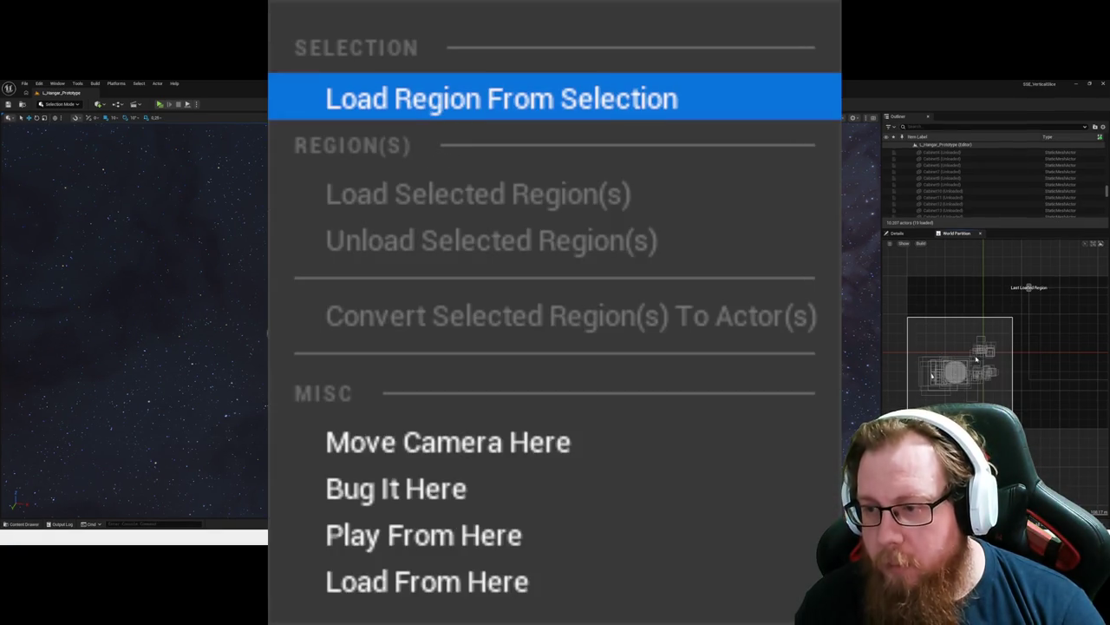
click(977, 358)
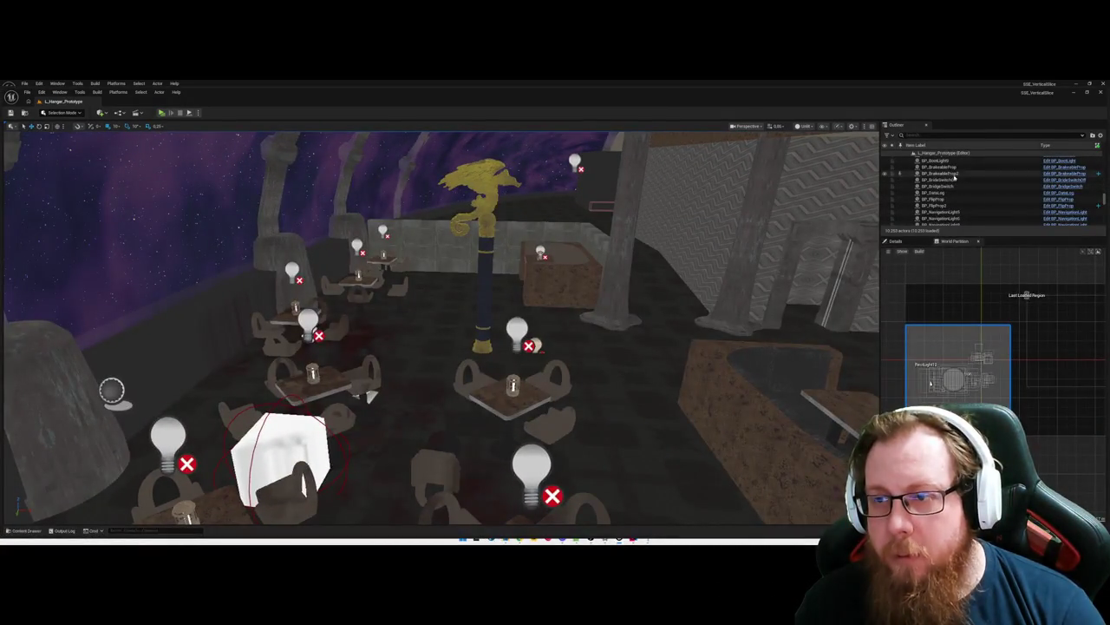
Step: Fly from the breakable cube through the corridor into the tree room and select the SKM_PickUpRepairTool sequence
click(941, 174)
mouse_move(463, 345)
mouse_down()
mouse_move(477, 382)
mouse_move(460, 382)
mouse_move(457, 359)
mouse_up()
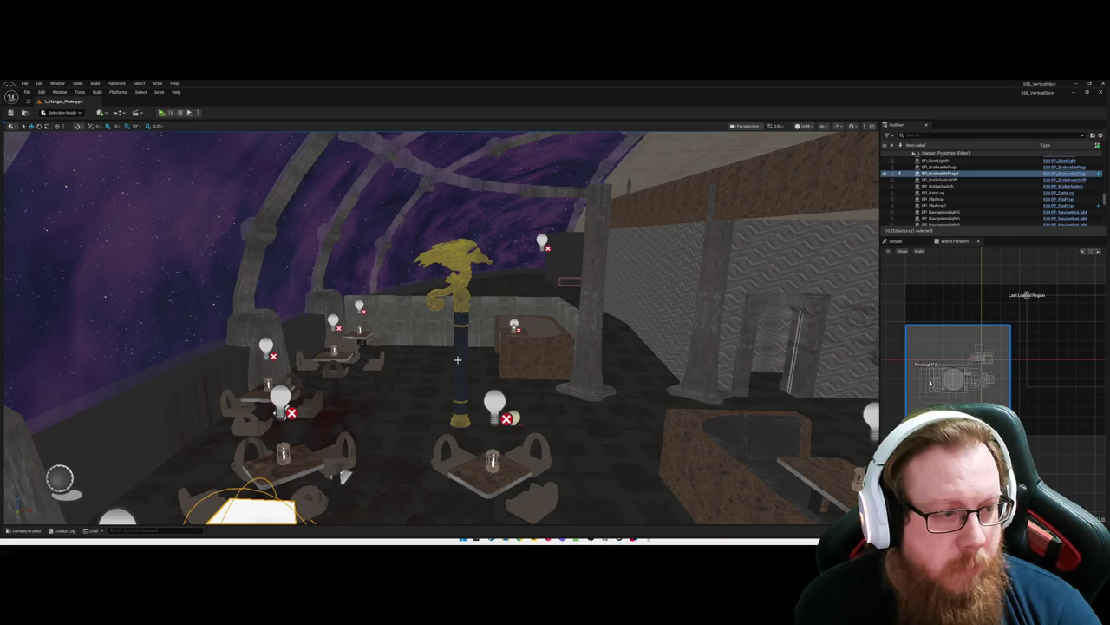
drag(588, 373, 737, 375)
click(899, 242)
mouse_move(521, 391)
mouse_down()
mouse_move(482, 338)
mouse_move(469, 286)
mouse_up()
mouse_move(489, 494)
mouse_down()
mouse_move(481, 425)
mouse_move(495, 399)
mouse_up()
drag(469, 331, 498, 321)
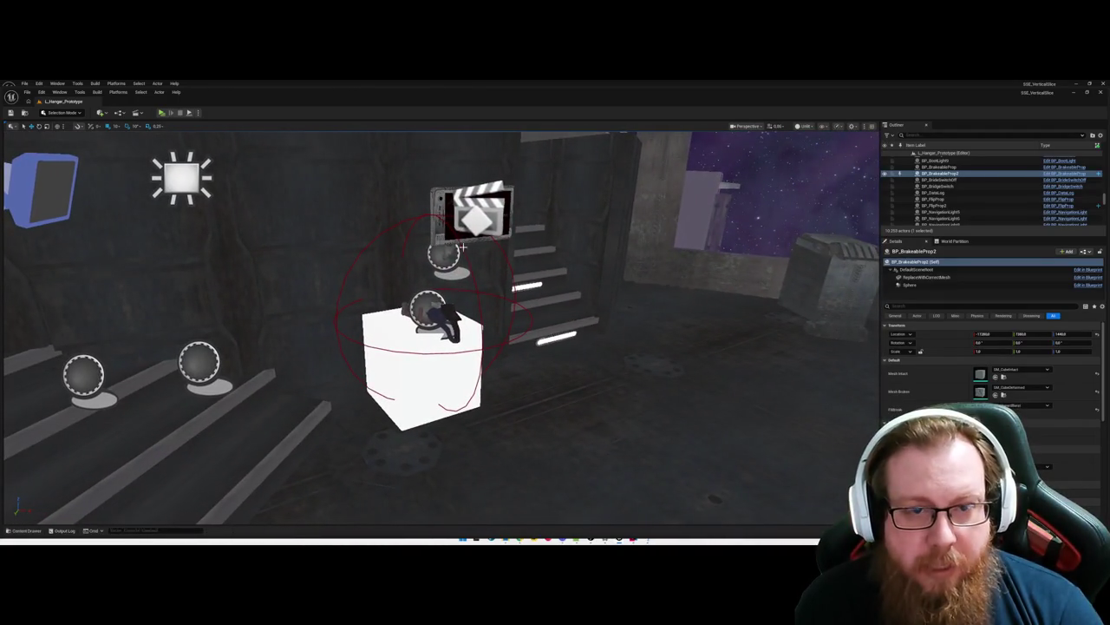
click(462, 247)
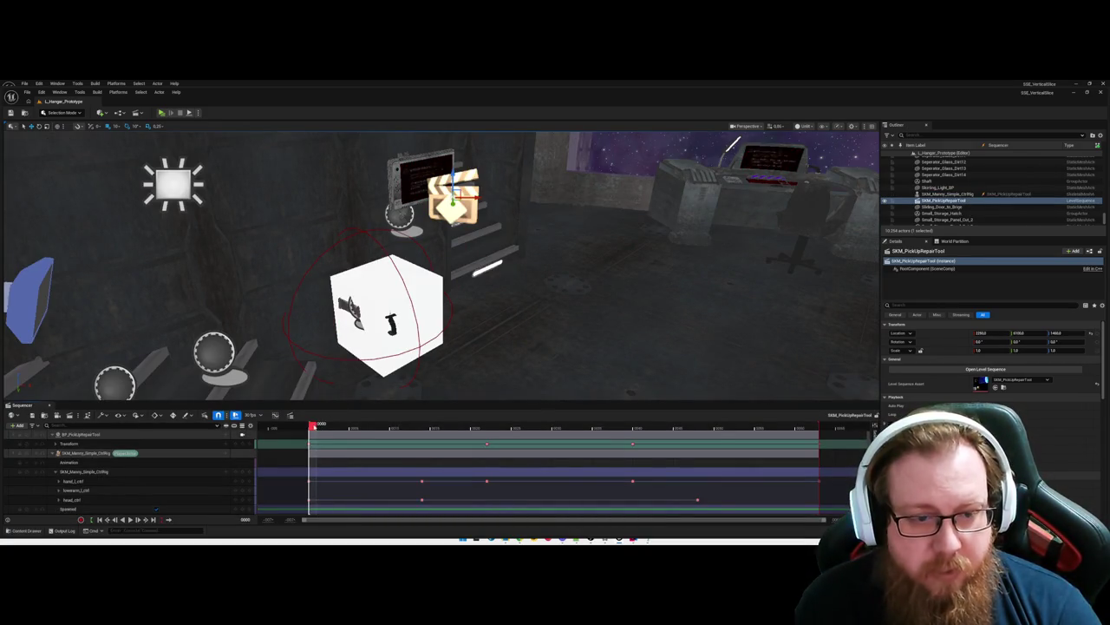
Step: Scrub the pickup animation back to frame 0 and frame BP_PickUpRepairTool in the viewport
mouse_move(315, 425)
mouse_down()
mouse_move(425, 425)
mouse_move(328, 427)
mouse_up()
scroll(103, 479, down, 1)
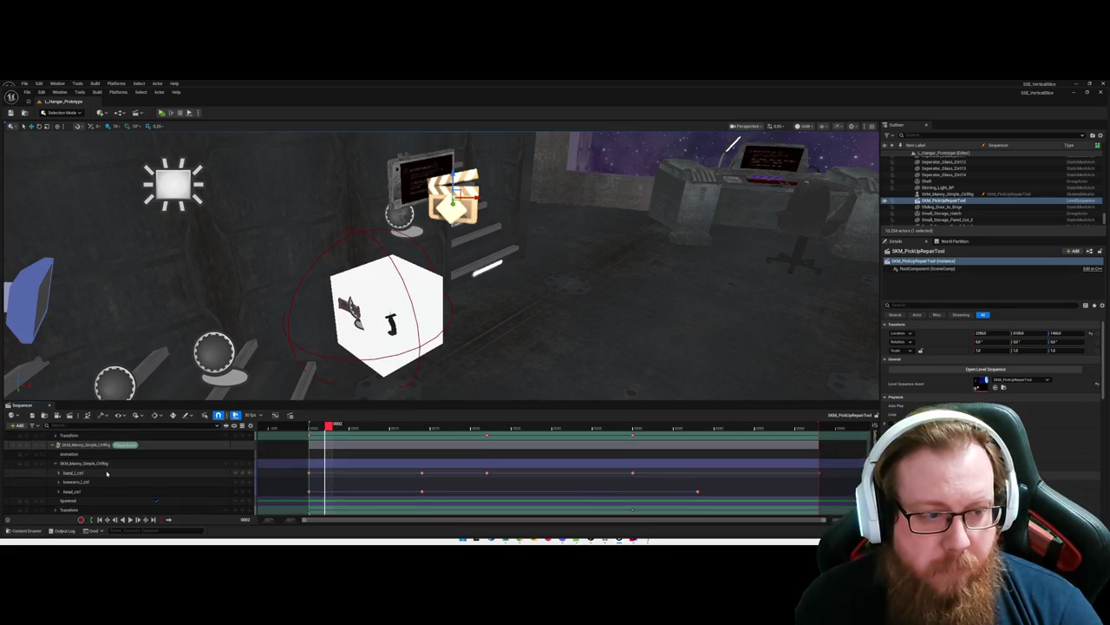
scroll(87, 460, up, 2)
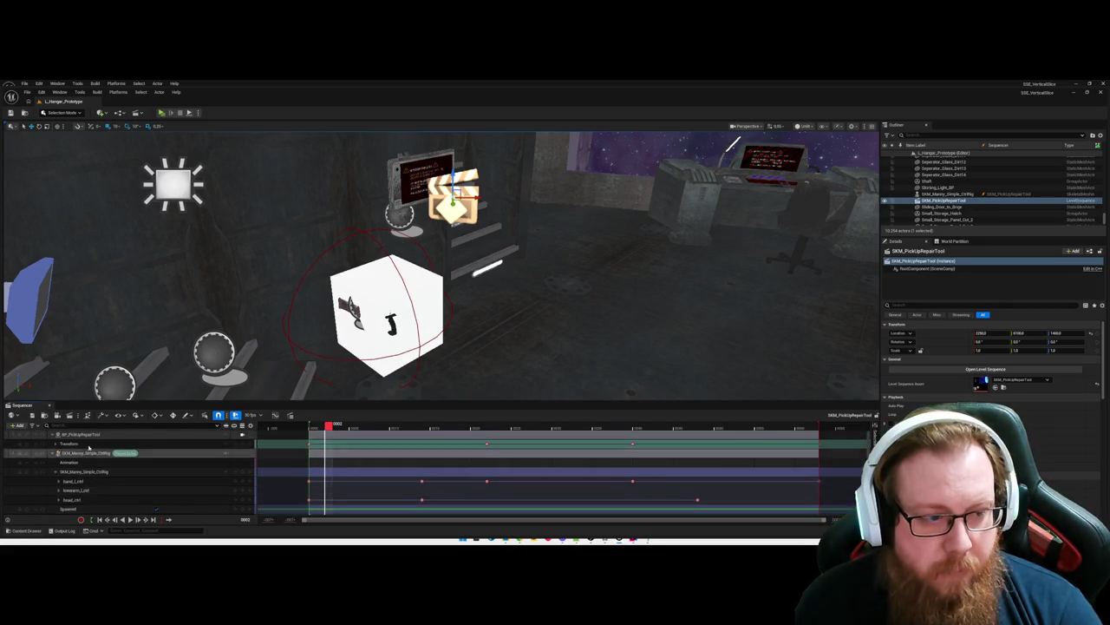
click(80, 433)
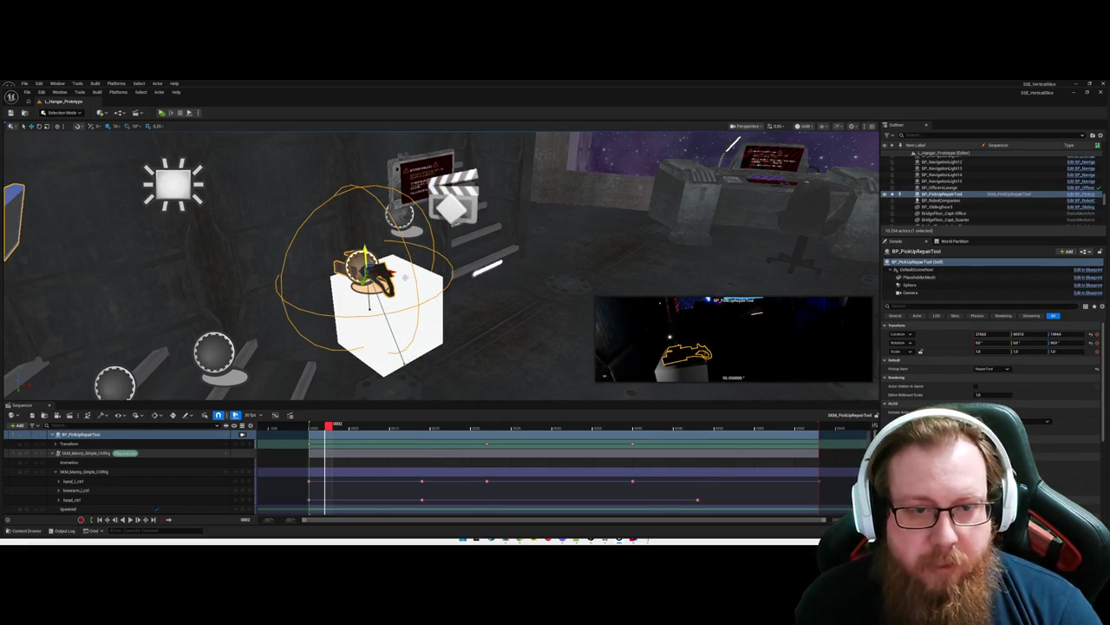
key(Escape)
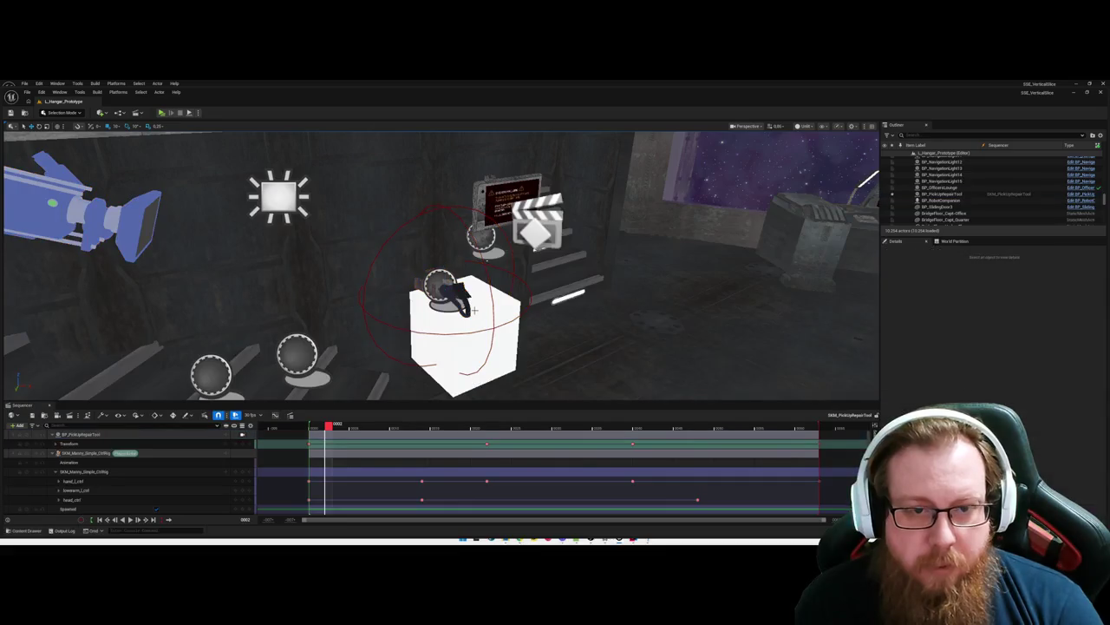
mouse_move(327, 433)
mouse_down()
mouse_move(306, 427)
mouse_move(352, 426)
mouse_move(312, 425)
mouse_up()
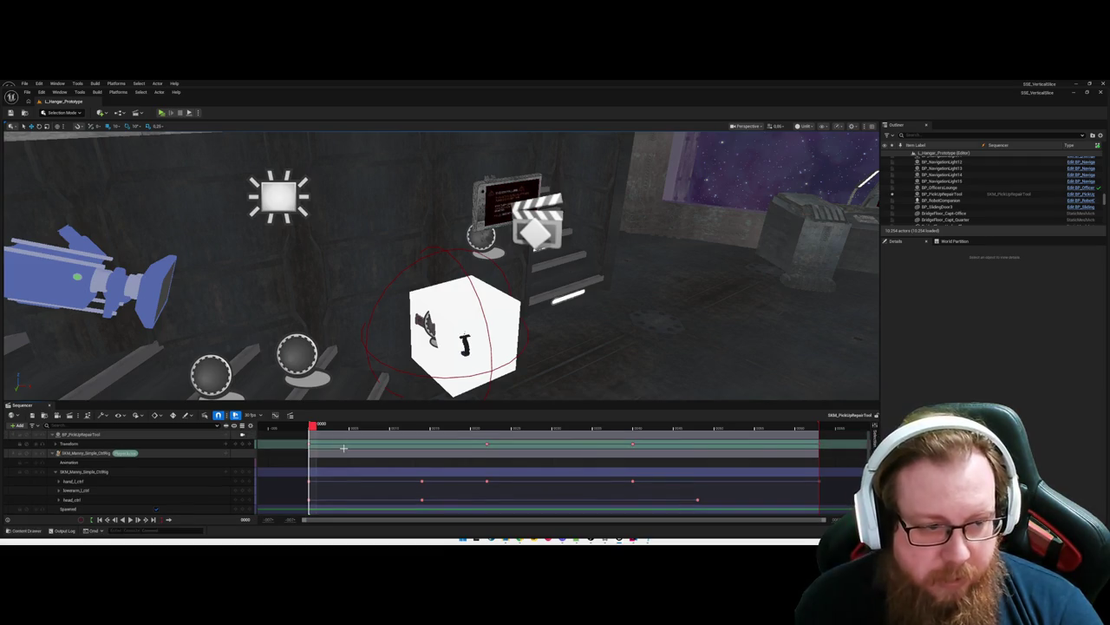
click(102, 434)
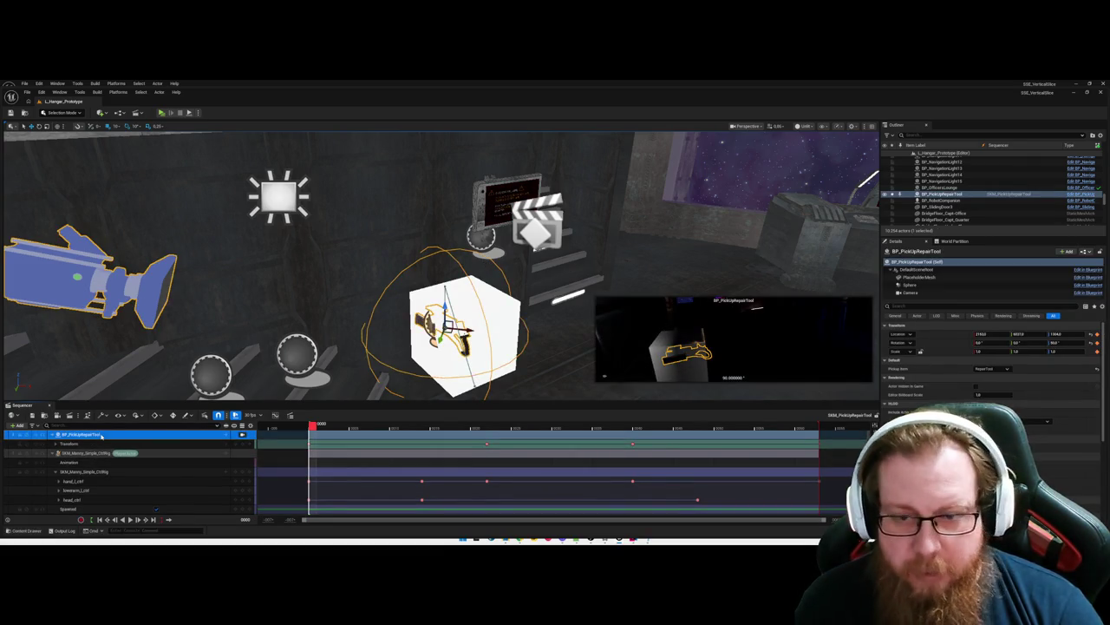
key(f)
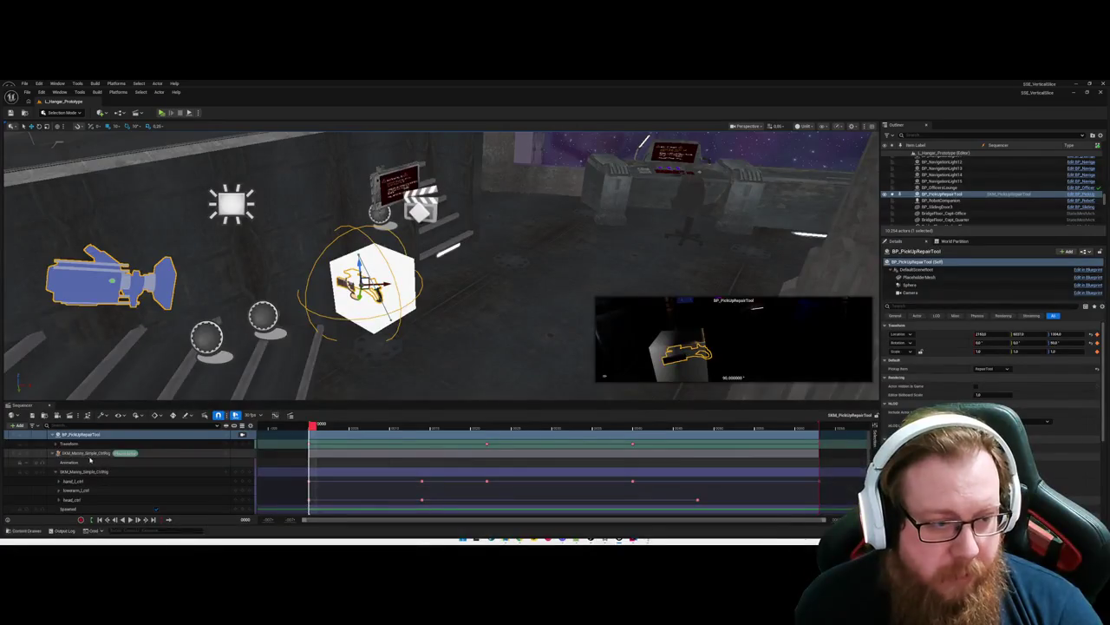
Step: Undo the repair tool's accidental move and enter Animation Mode on SKM_Manny_Simple_CtrlRig
click(88, 453)
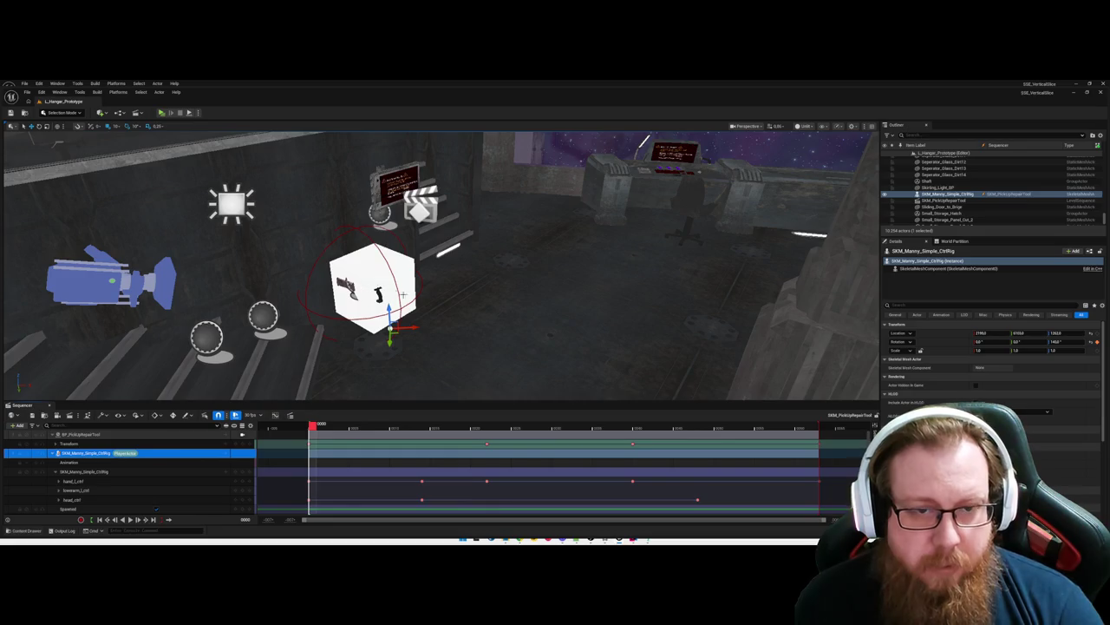
scroll(414, 343, up, 5)
scroll(414, 344, down, 5)
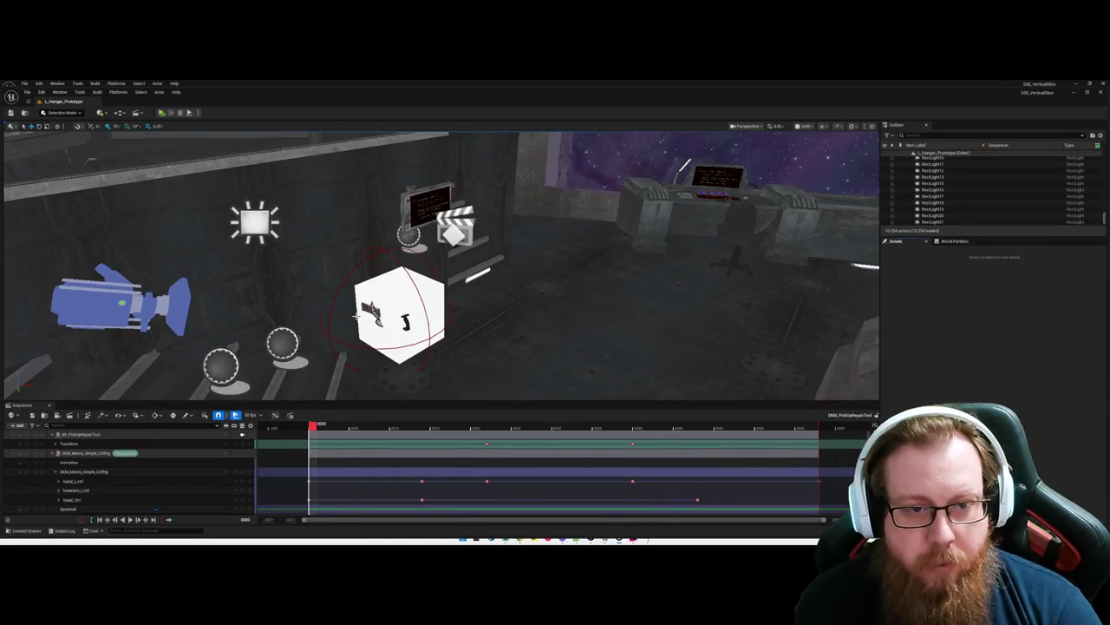
click(355, 318)
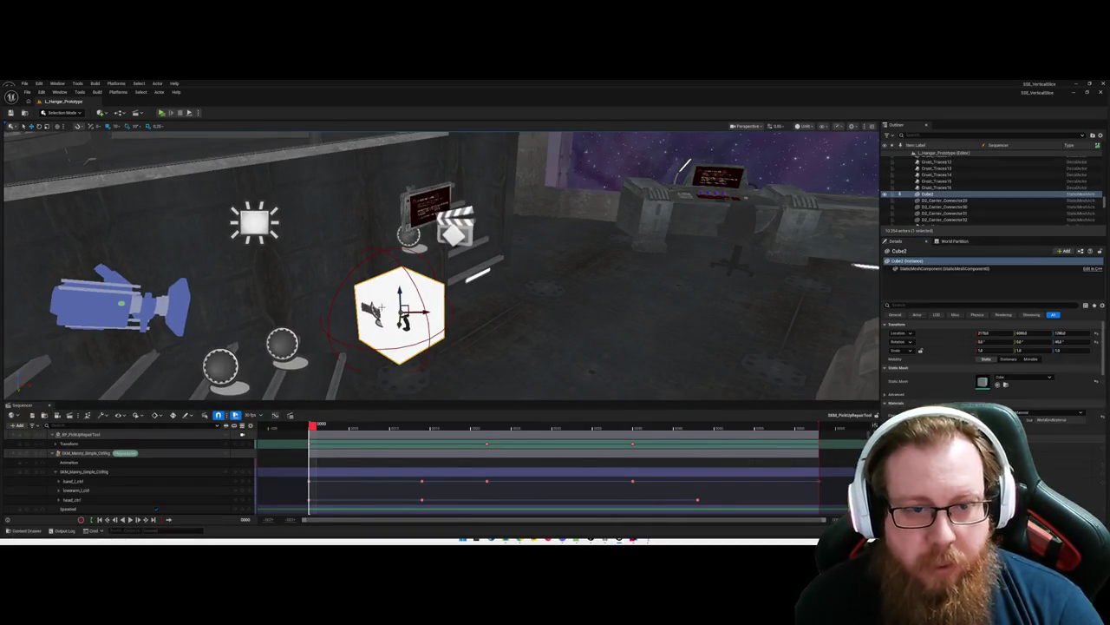
click(106, 434)
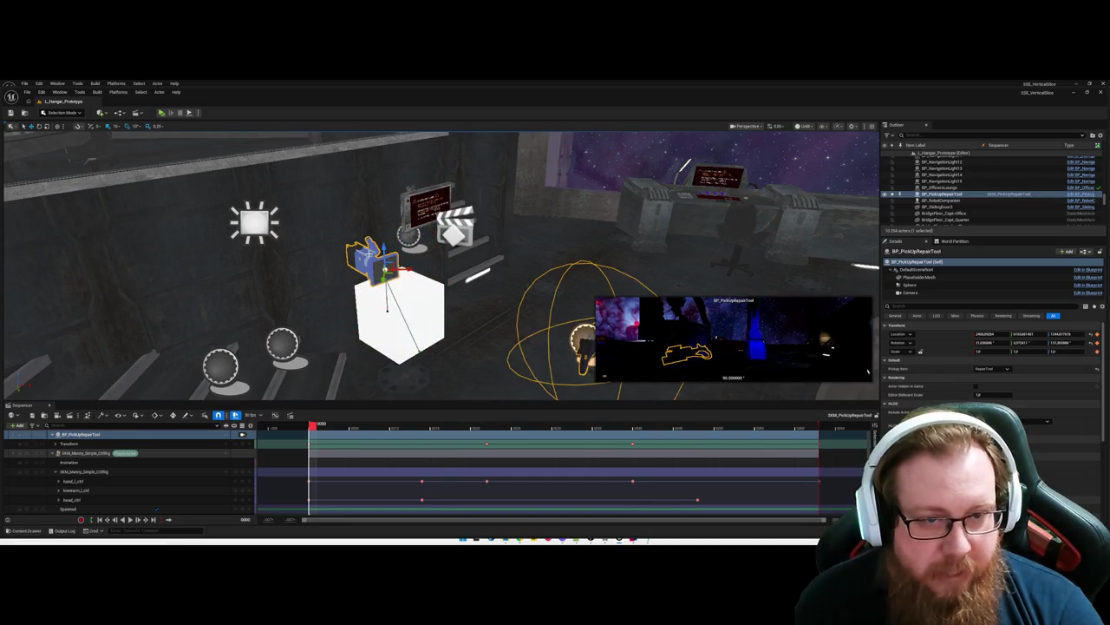
key(ctrl+z)
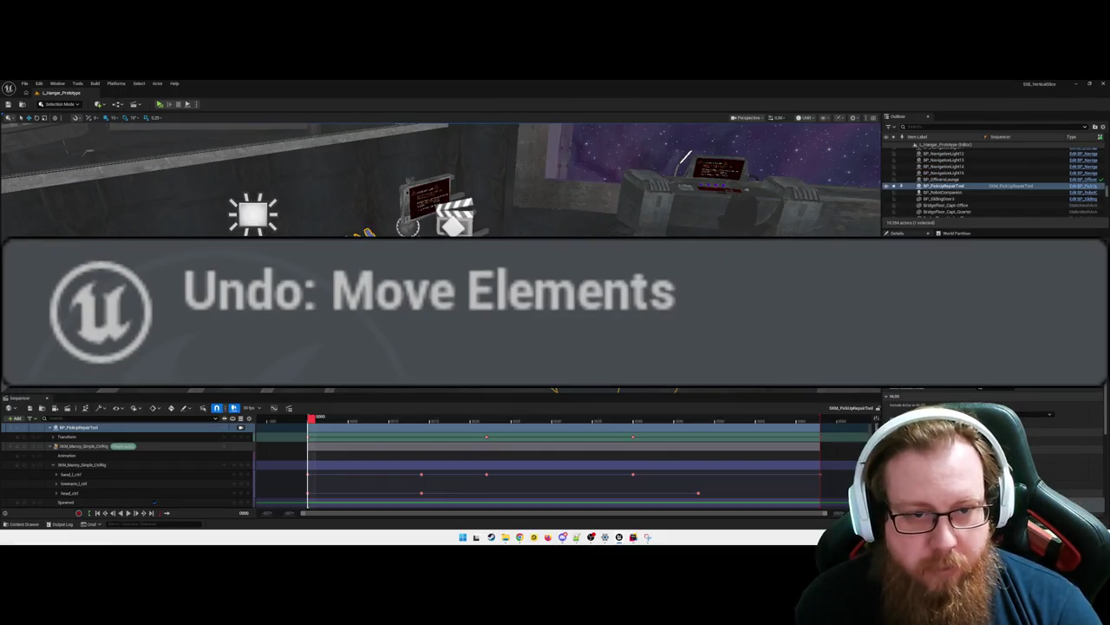
scroll(301, 458, down, 1)
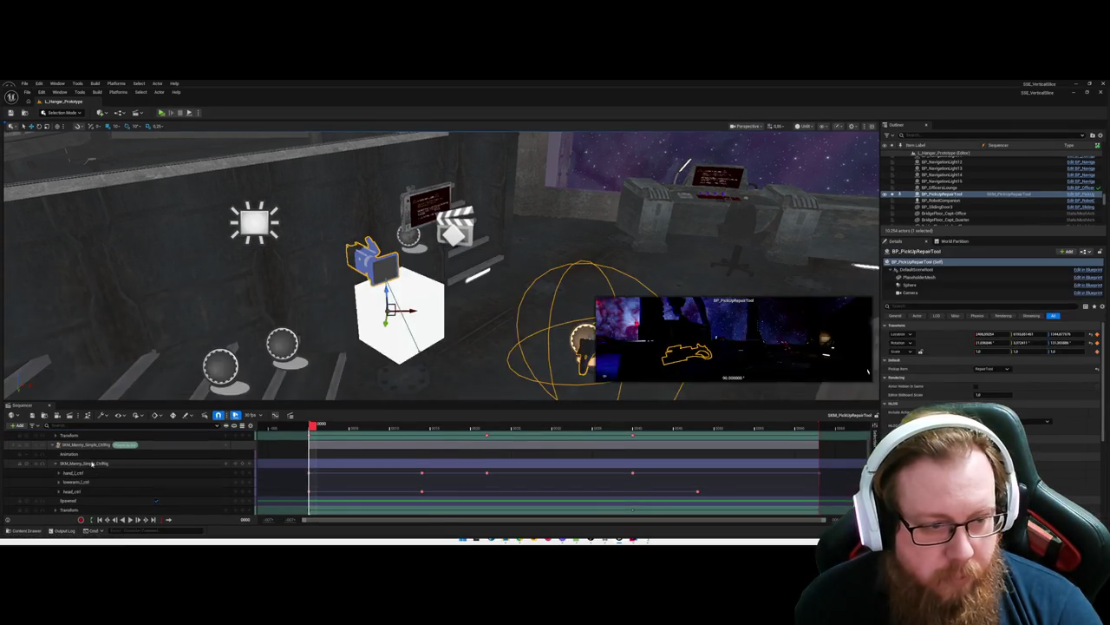
click(57, 458)
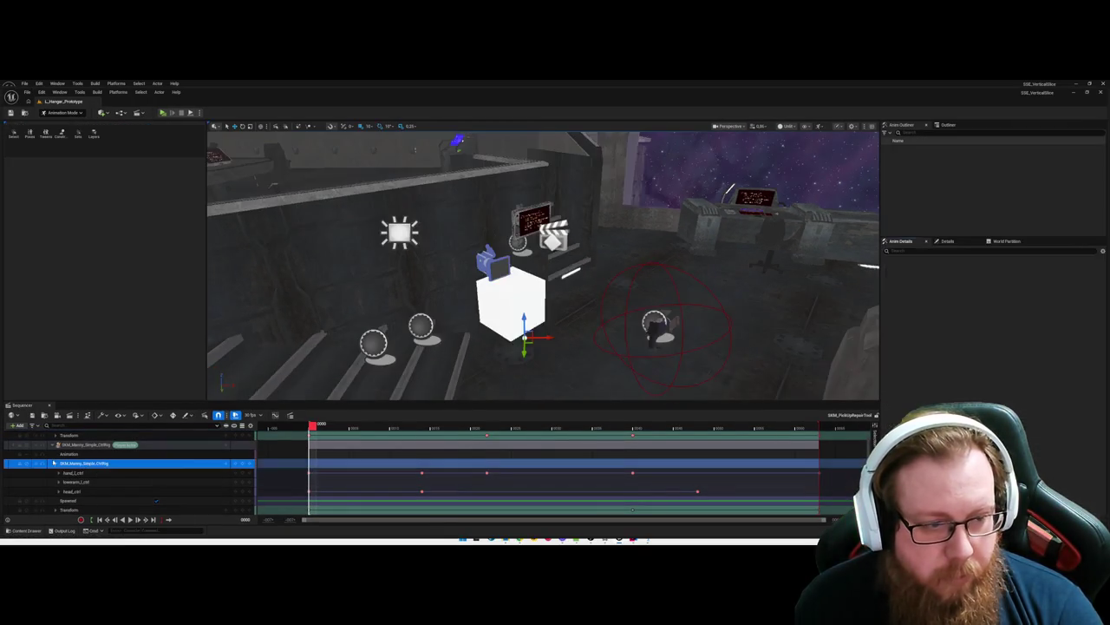
Step: Key BP_PickUpRepairTool at frame 22 with rotation 13.17, -15.16, 48.34
click(56, 464)
click(84, 444)
scroll(84, 438, up, 1)
click(84, 435)
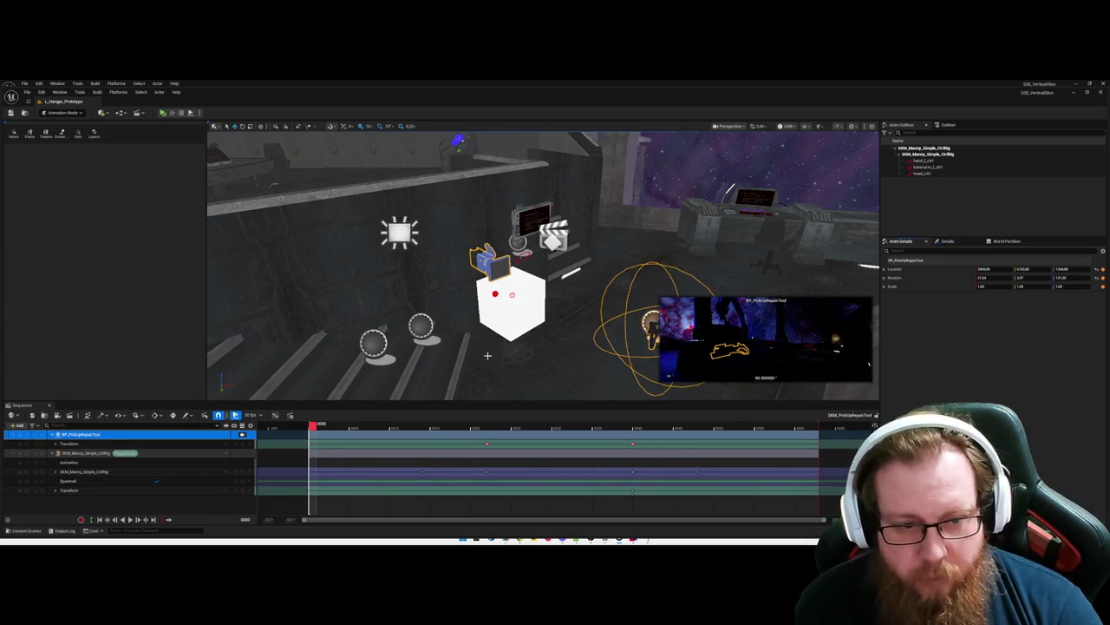
mouse_move(312, 425)
mouse_down()
mouse_move(335, 425)
mouse_move(288, 425)
mouse_move(354, 425)
mouse_move(279, 425)
mouse_up()
click(305, 428)
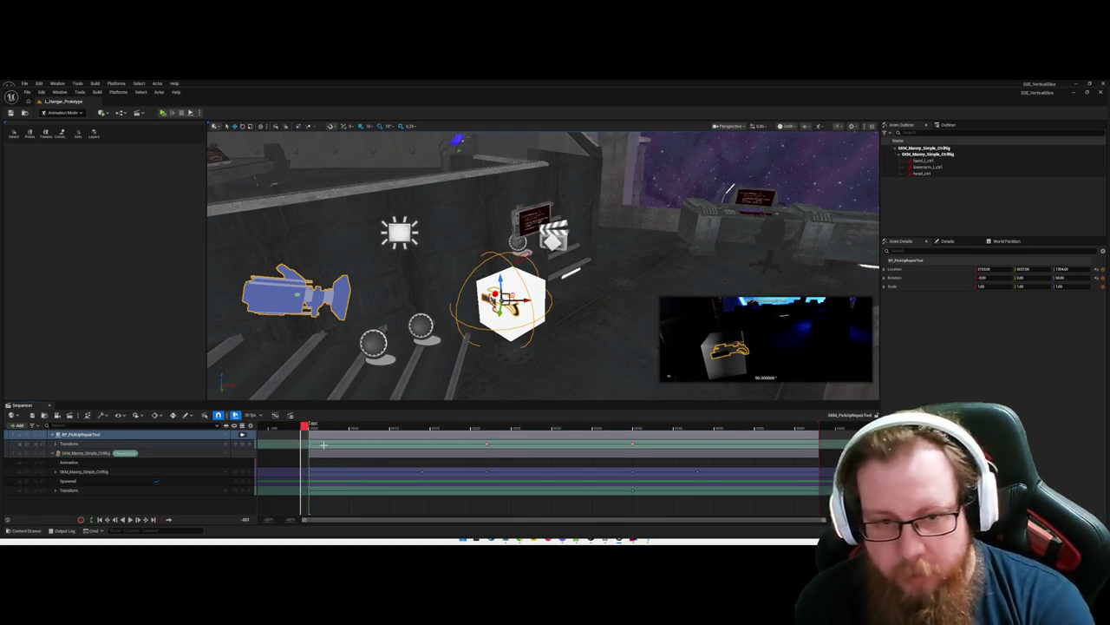
mouse_move(310, 429)
mouse_down()
mouse_move(634, 430)
mouse_move(492, 430)
mouse_up()
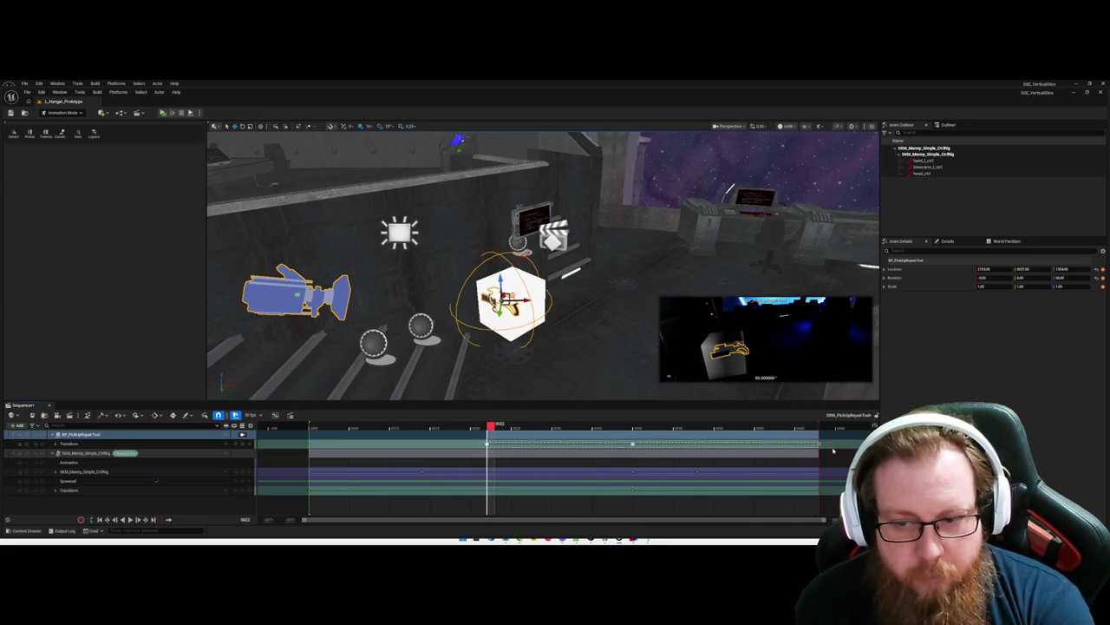
key(ctrl+z)
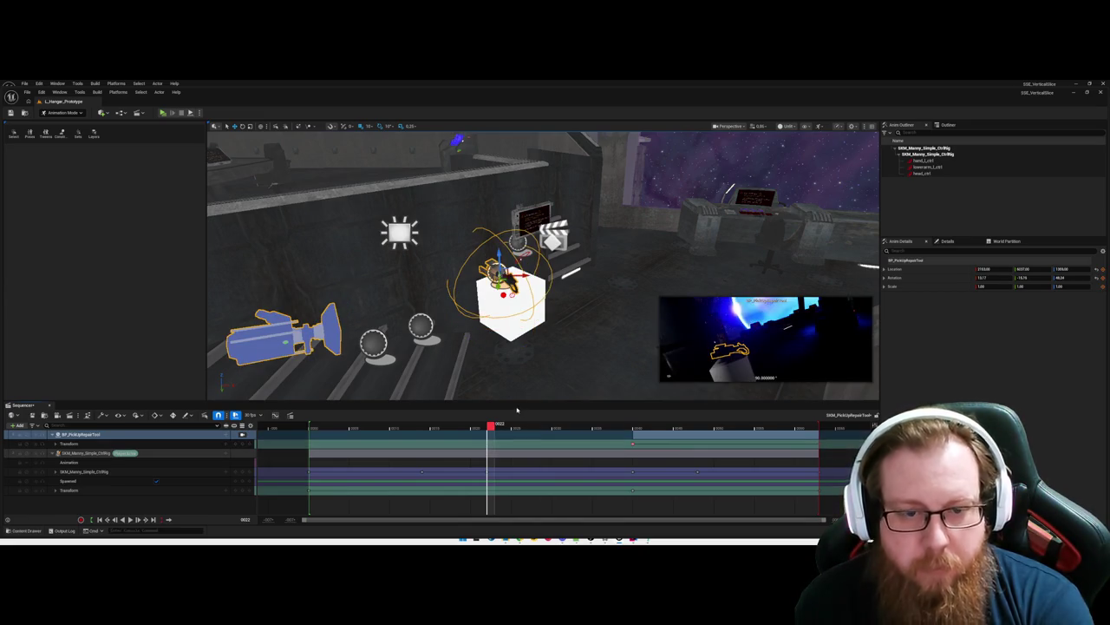
Step: Add a Transform key at frame 0 and preview the animation from the start
drag(490, 425, 310, 427)
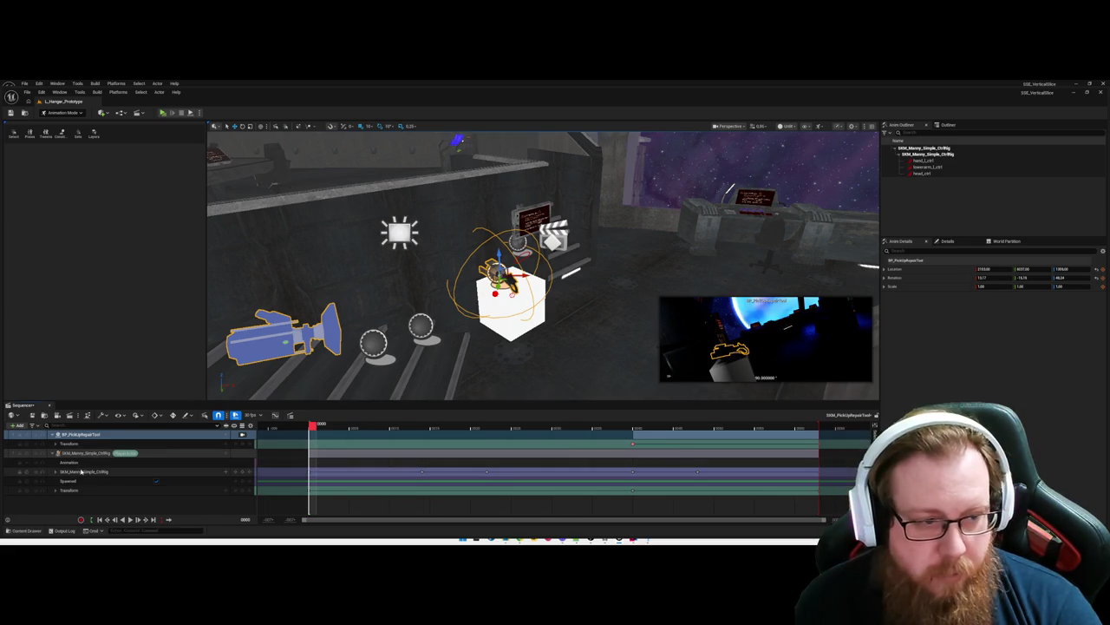
click(244, 444)
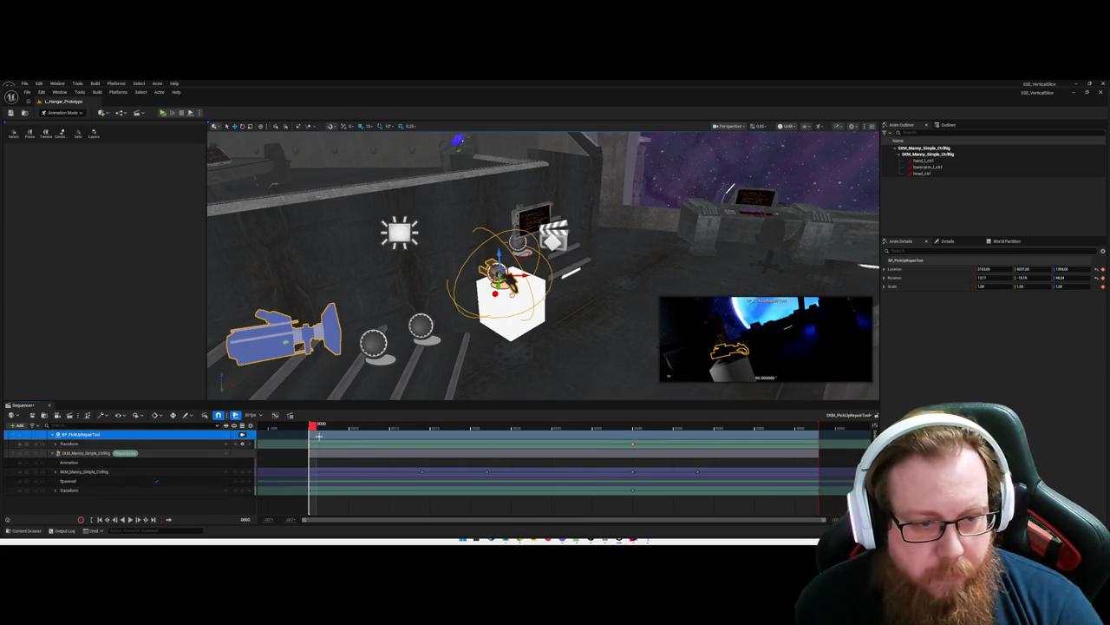
mouse_move(311, 425)
mouse_down()
mouse_move(833, 434)
mouse_move(533, 434)
mouse_up()
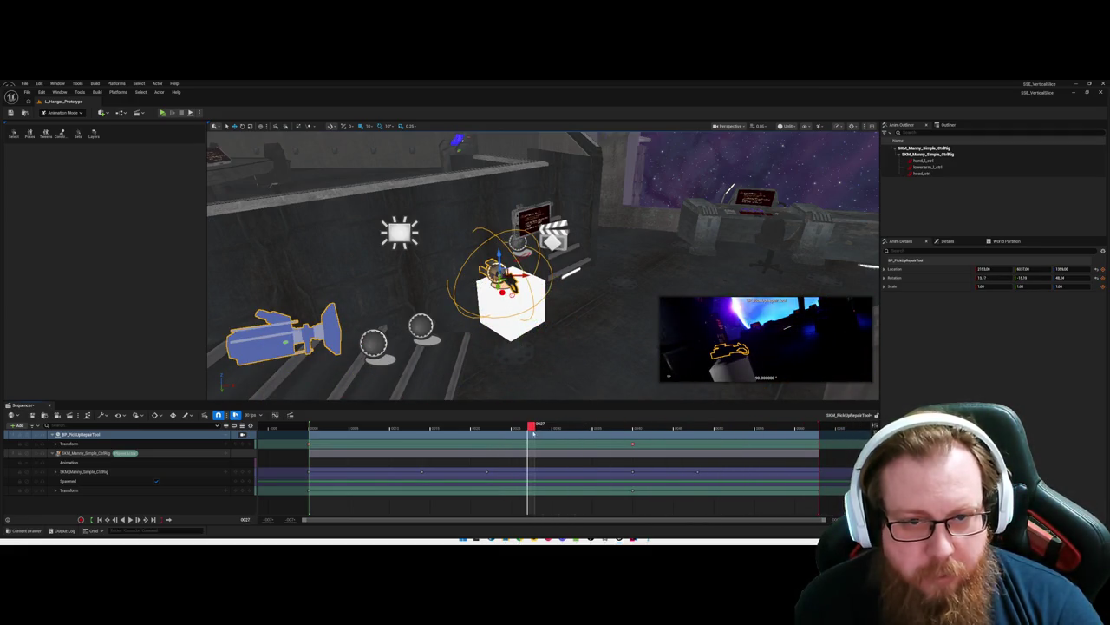
mouse_move(543, 260)
mouse_down()
mouse_move(520, 252)
mouse_move(486, 269)
mouse_move(473, 403)
mouse_up()
drag(532, 425, 313, 425)
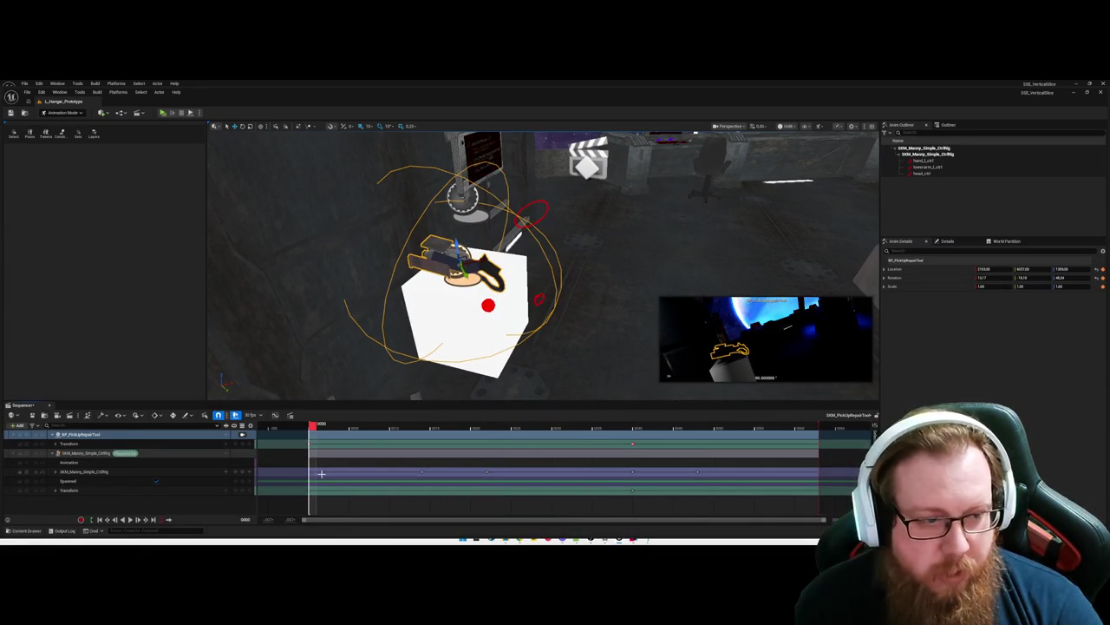
Step: Inspect the Transform track and expand Manny's hand, lowerarm and head control tracks
click(53, 491)
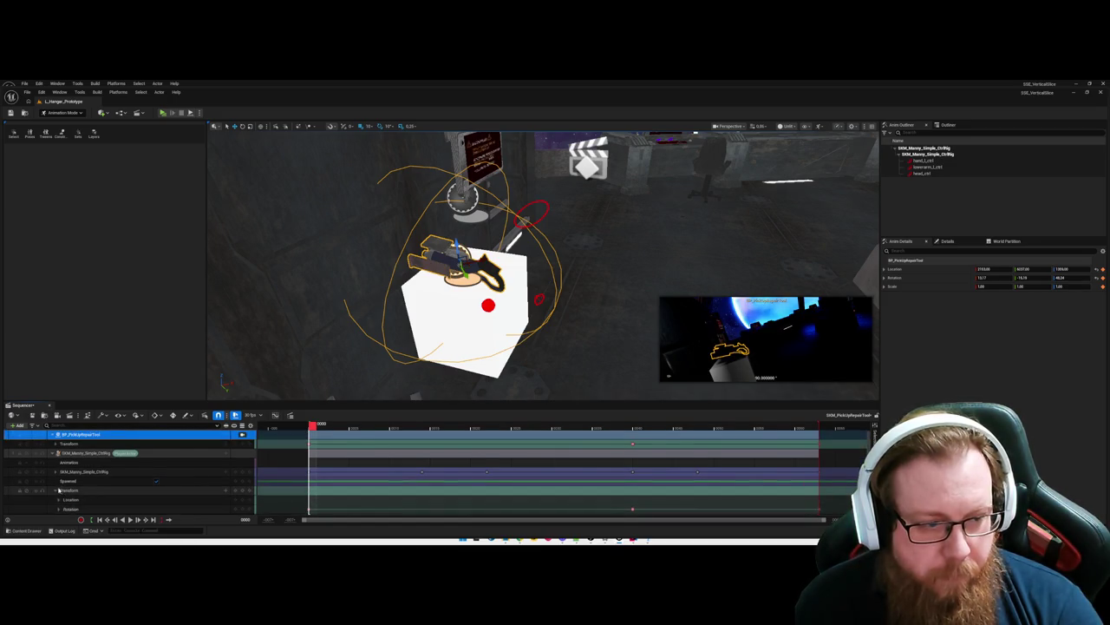
click(54, 491)
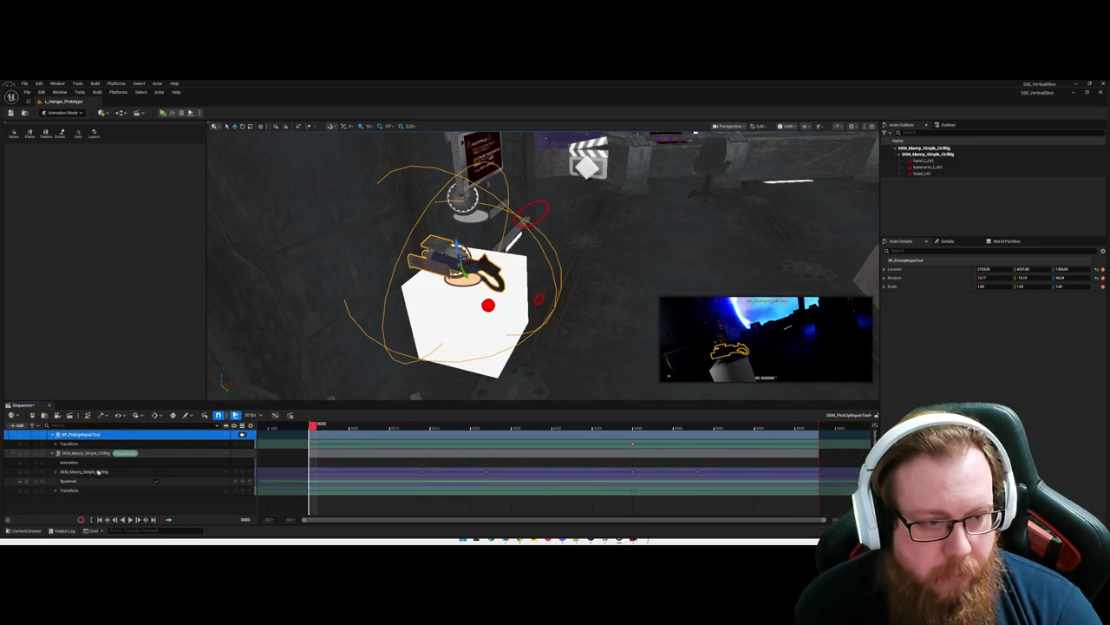
click(104, 471)
click(55, 472)
scroll(91, 482, down, 1)
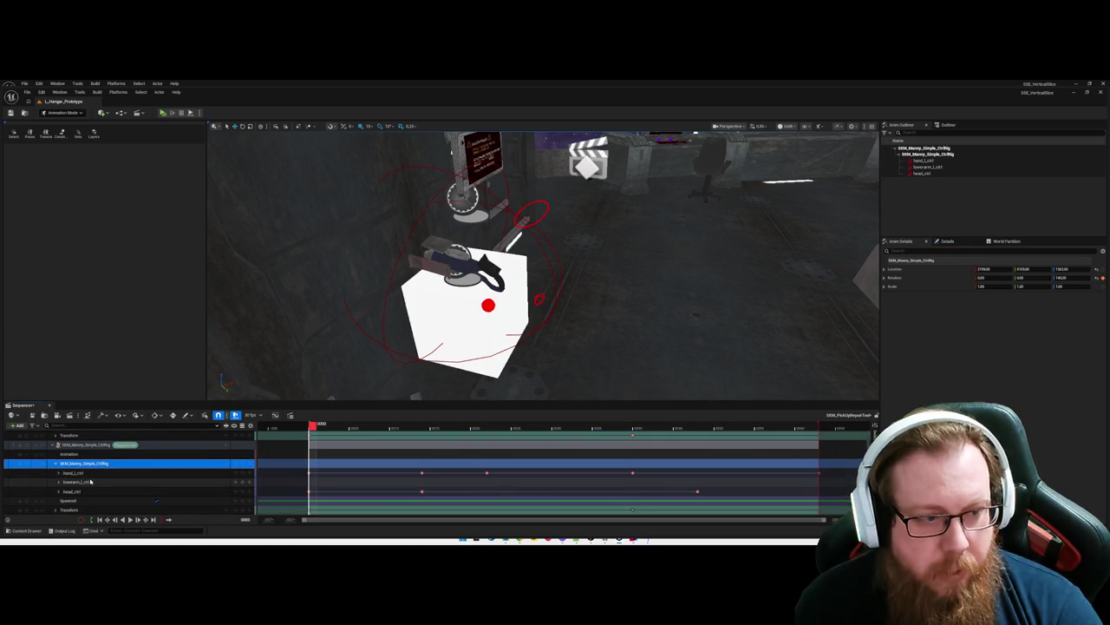
click(329, 426)
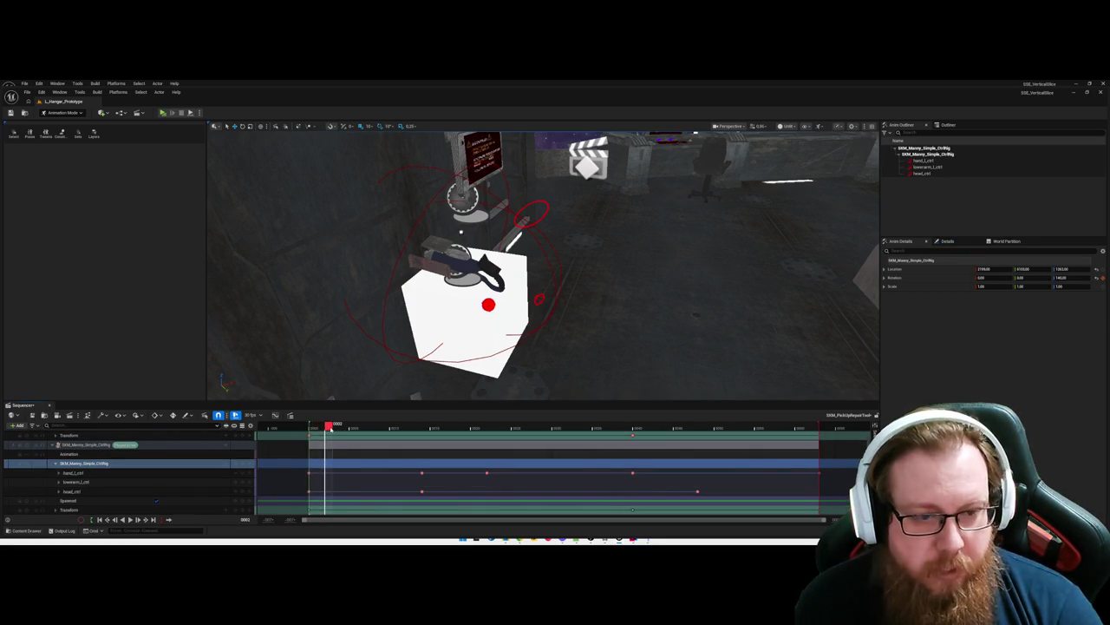
mouse_move(313, 427)
mouse_down()
mouse_move(448, 427)
mouse_move(309, 427)
mouse_move(320, 426)
mouse_up()
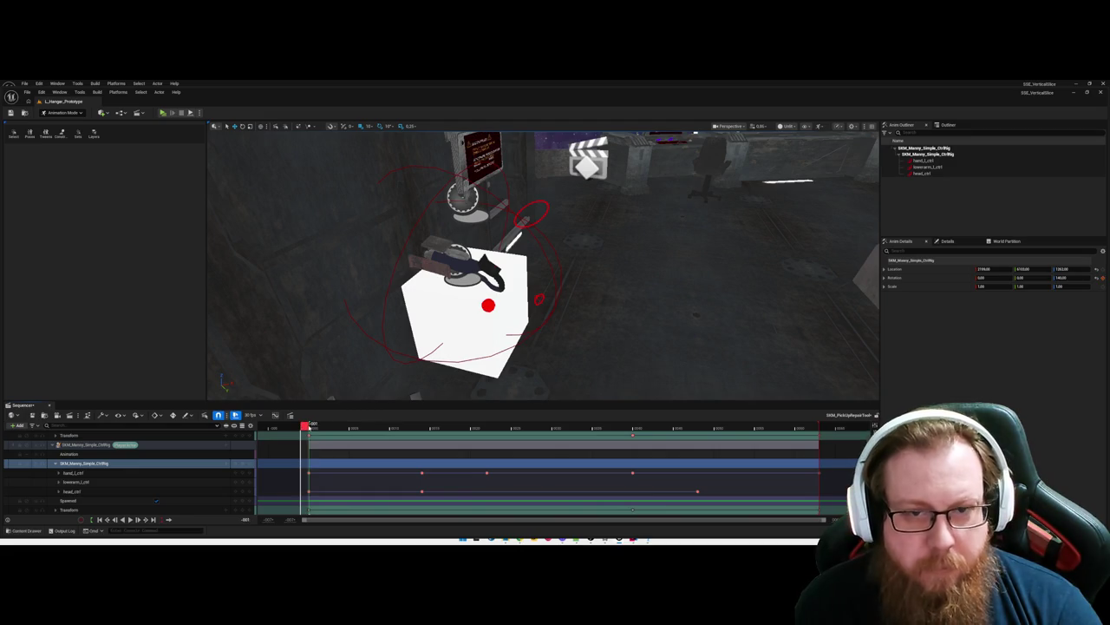
Step: Scrub frames 0 to 57 to check the hand control, then close the sequence
drag(306, 426, 506, 426)
mouse_move(631, 431)
mouse_down()
mouse_move(836, 448)
mouse_move(427, 443)
mouse_move(521, 445)
mouse_up()
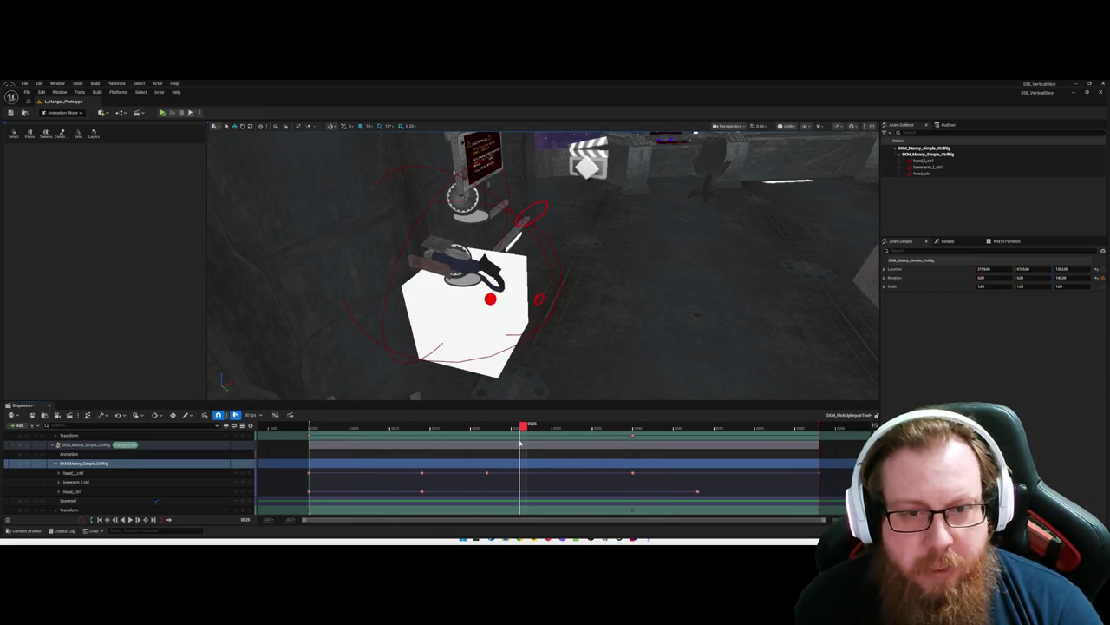
mouse_move(523, 442)
mouse_down()
mouse_move(681, 443)
mouse_move(392, 431)
mouse_up()
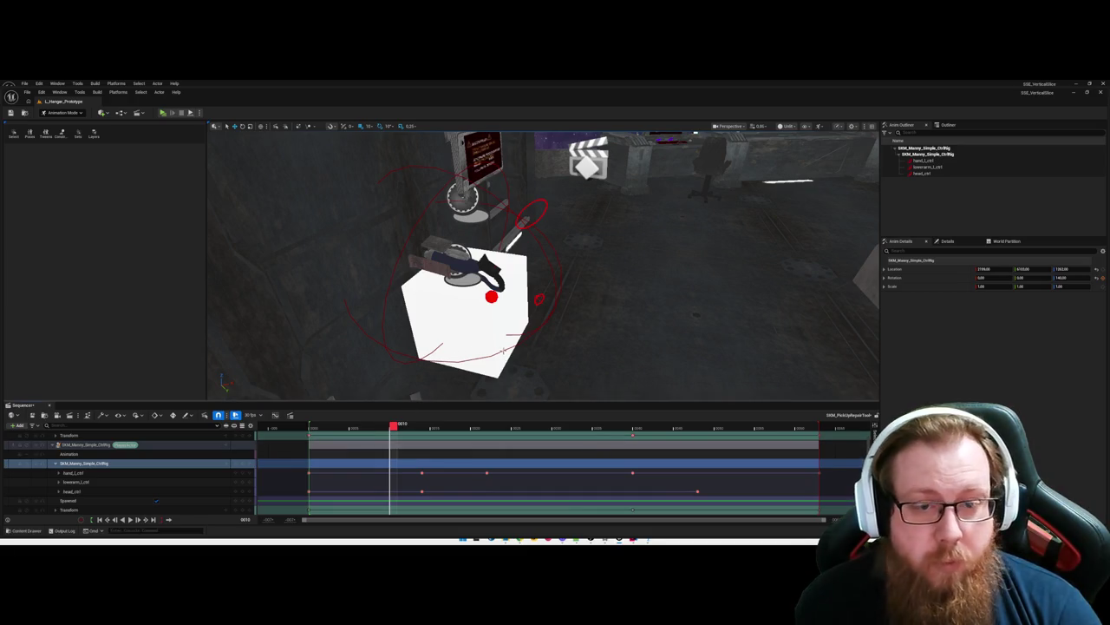
drag(520, 260, 542, 260)
click(49, 405)
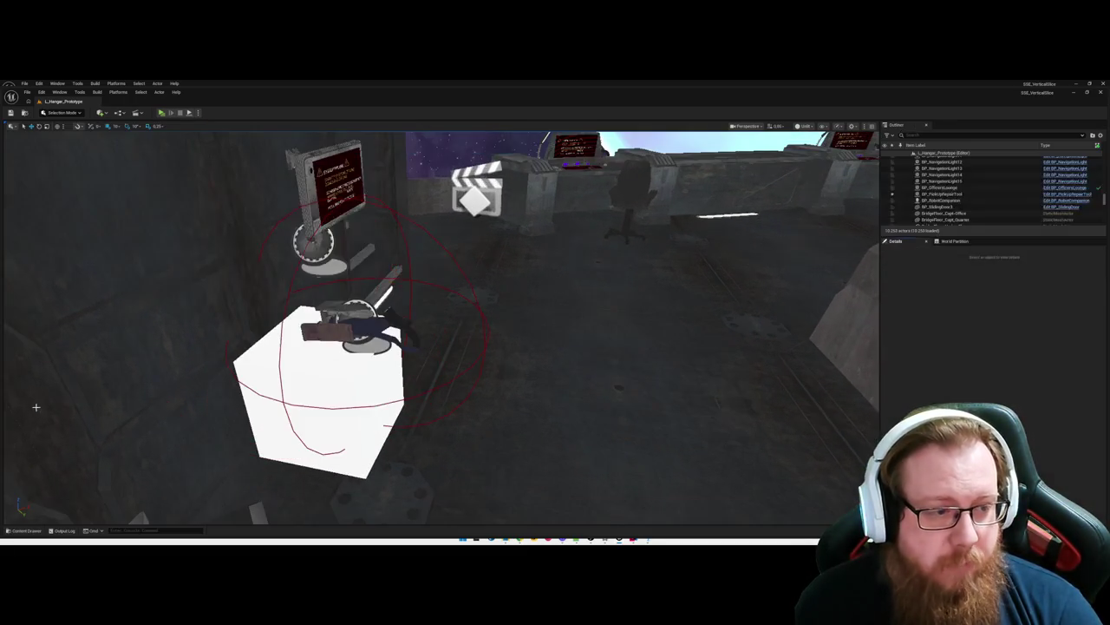
Step: Save all changed assets with Ctrl+S
click(26, 530)
key(ctrl+s)
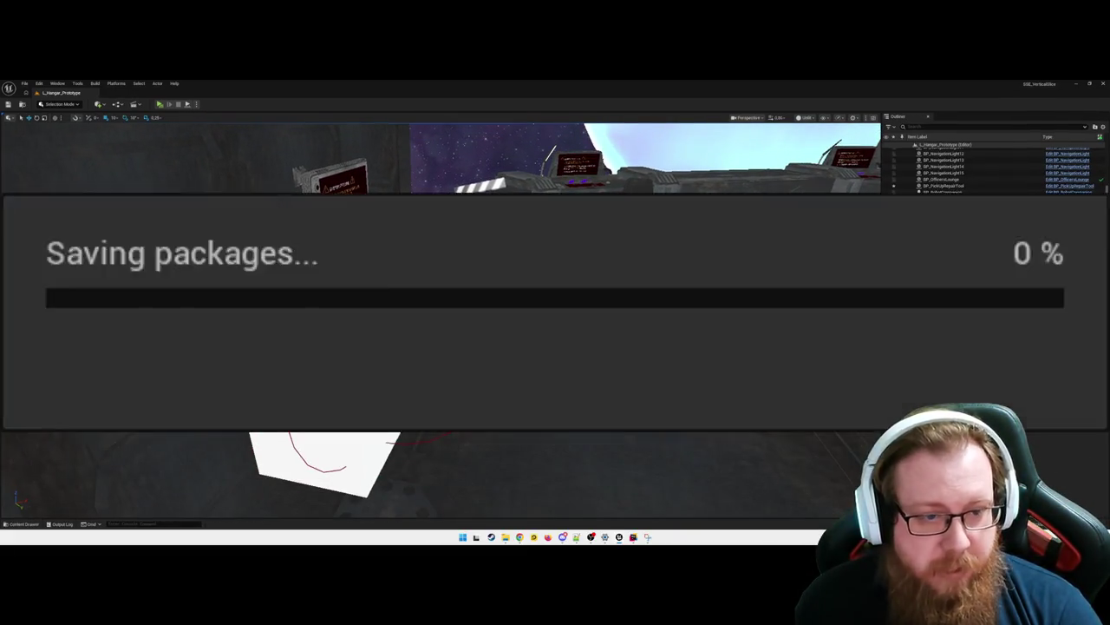
key(ctrl+space)
Step: Open SKM_Manny_Simple_CtrlRig from LevelPrototyping > Characters > Player > ControlRig
click(41, 439)
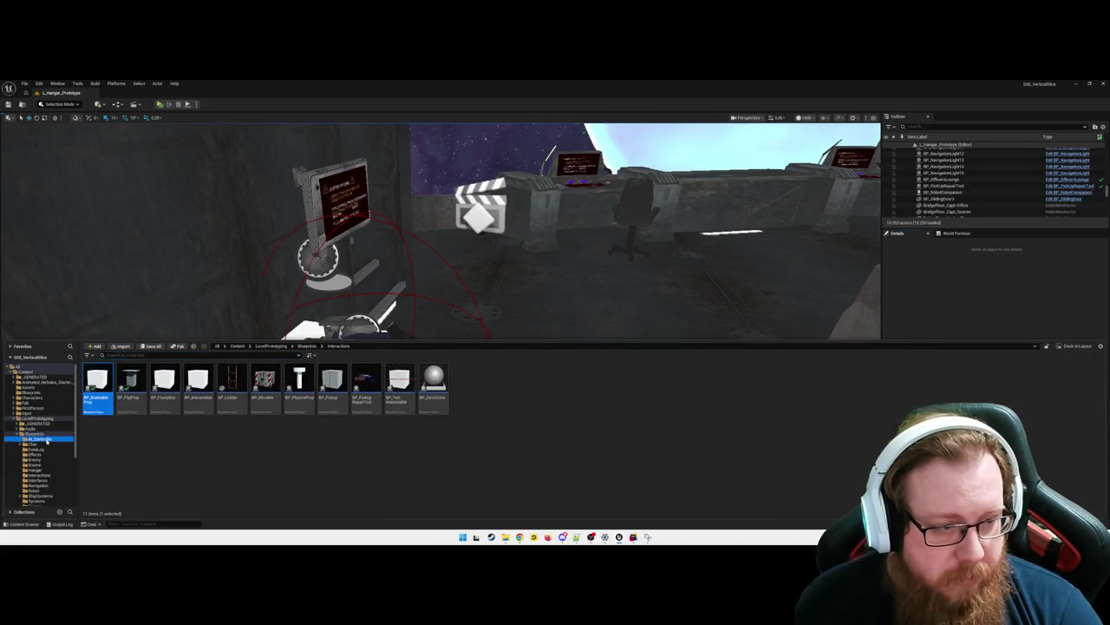
click(49, 450)
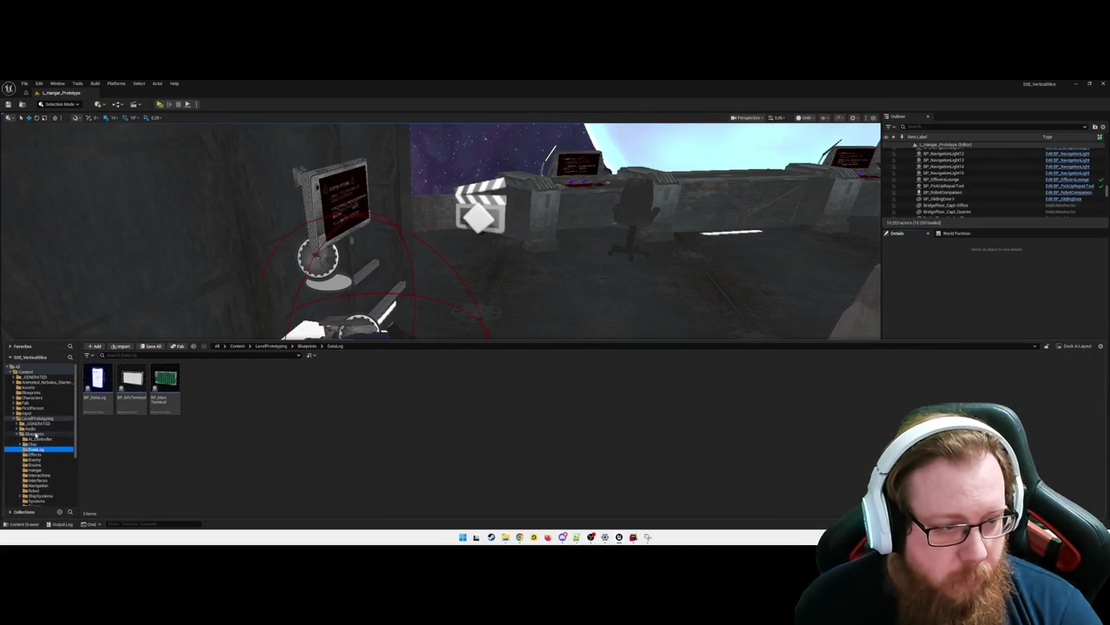
click(35, 418)
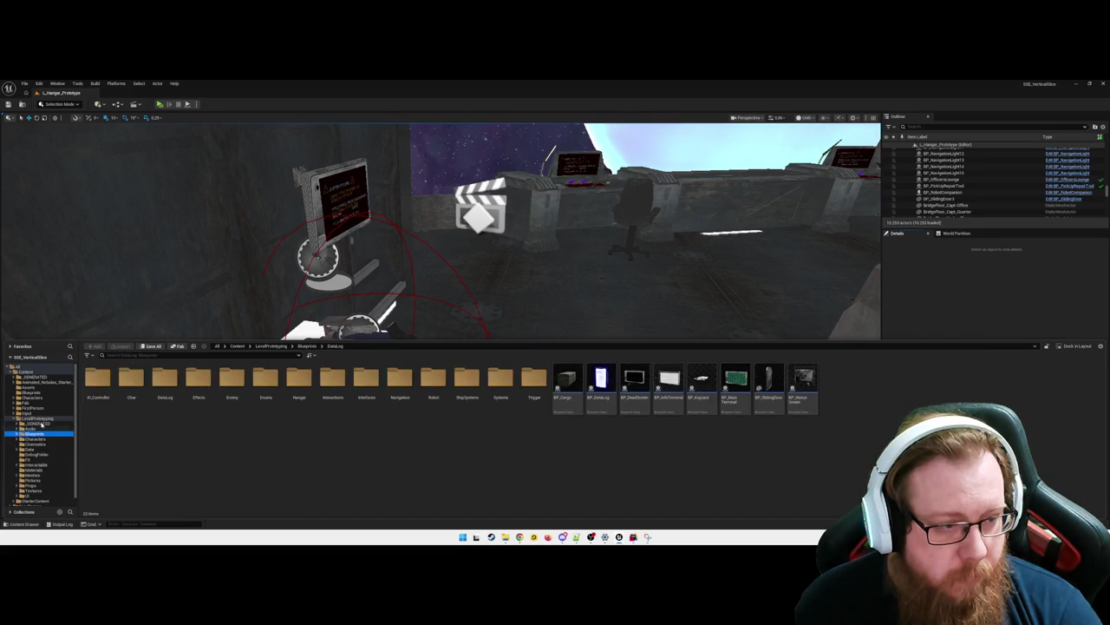
click(206, 379)
double_click(206, 379)
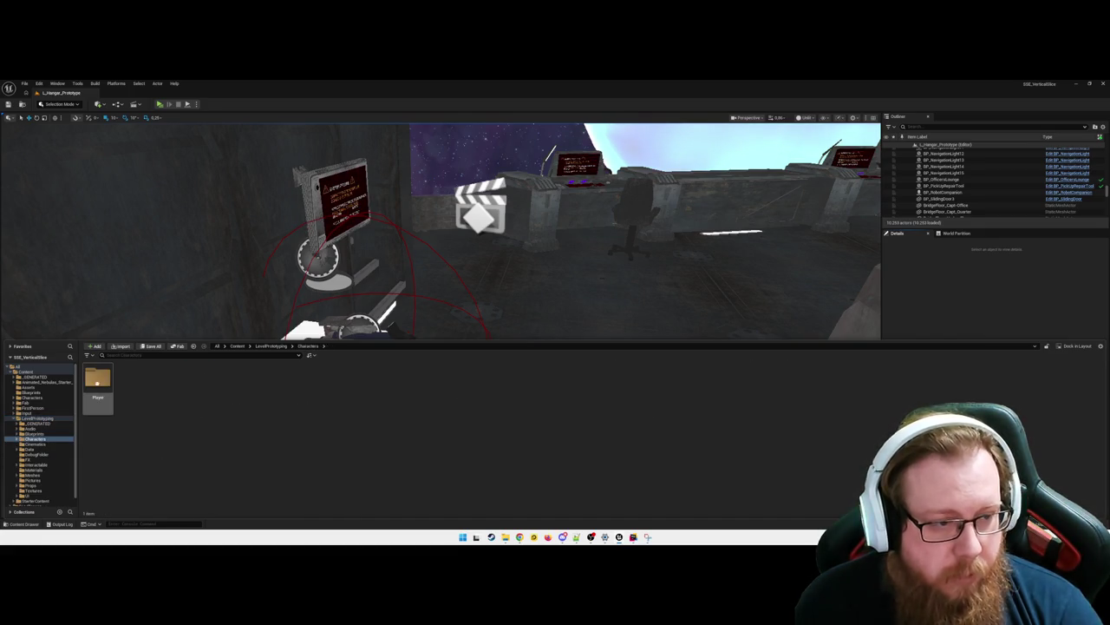
double_click(97, 386)
double_click(131, 382)
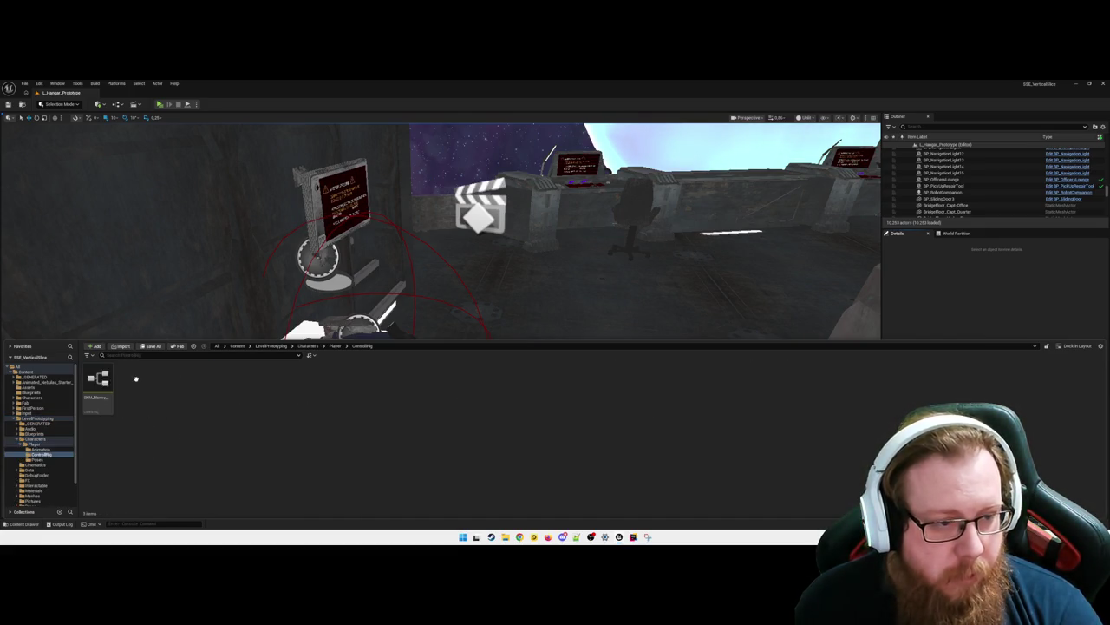
double_click(98, 382)
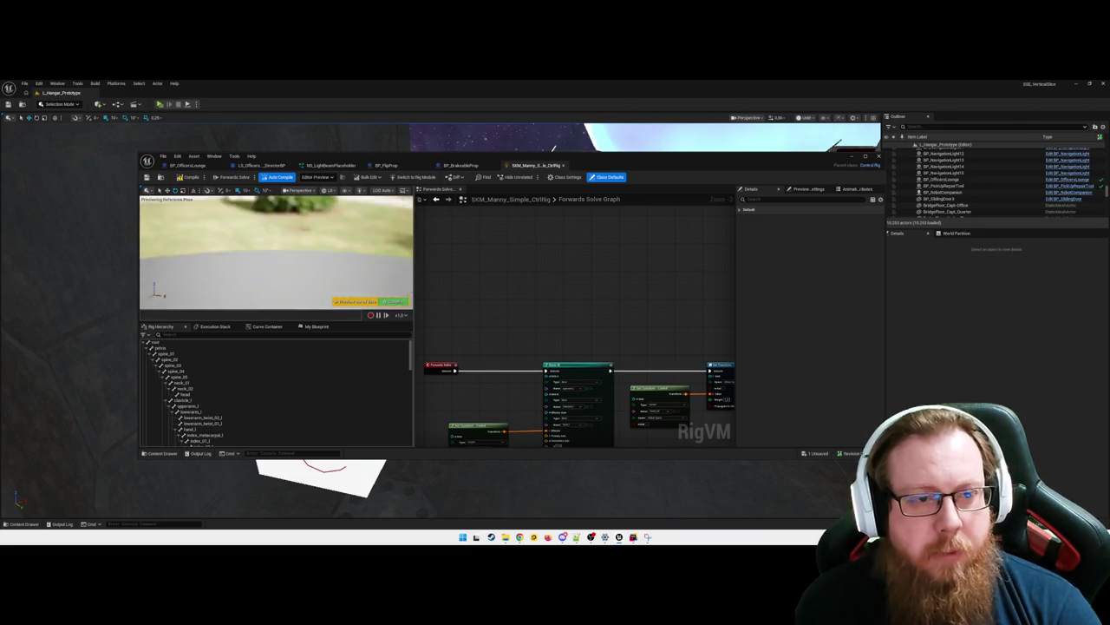
key(super+Up)
scroll(260, 260, up, 3)
click(285, 233)
scroll(295, 234, up, 3)
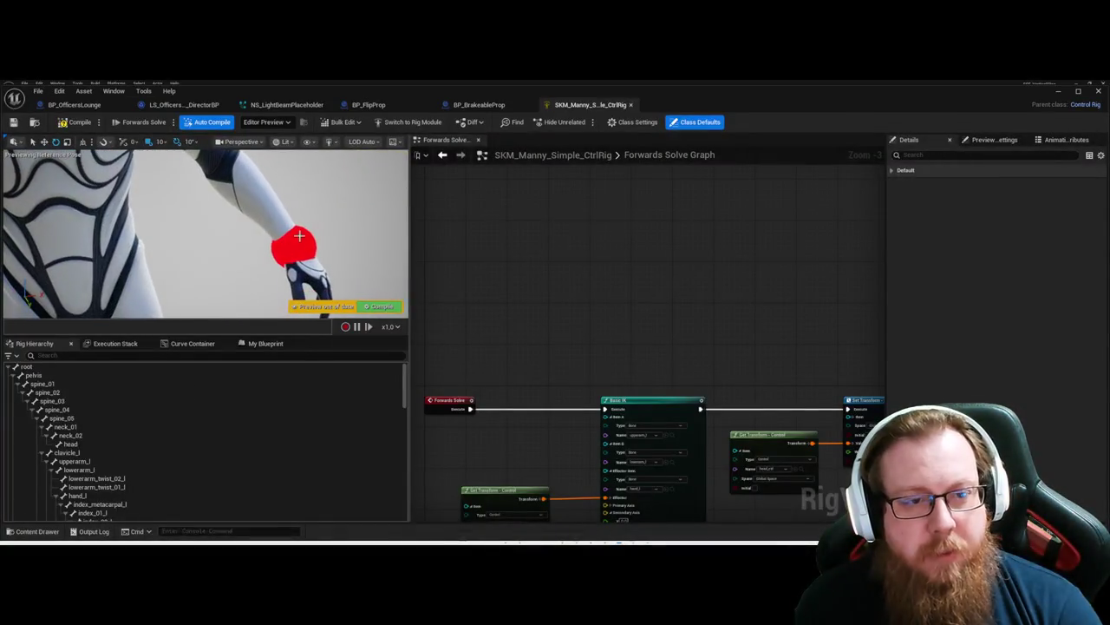
scroll(311, 233, down, 8)
mouse_move(199, 232)
mouse_down()
mouse_move(267, 175)
mouse_move(198, 217)
mouse_move(219, 224)
mouse_up()
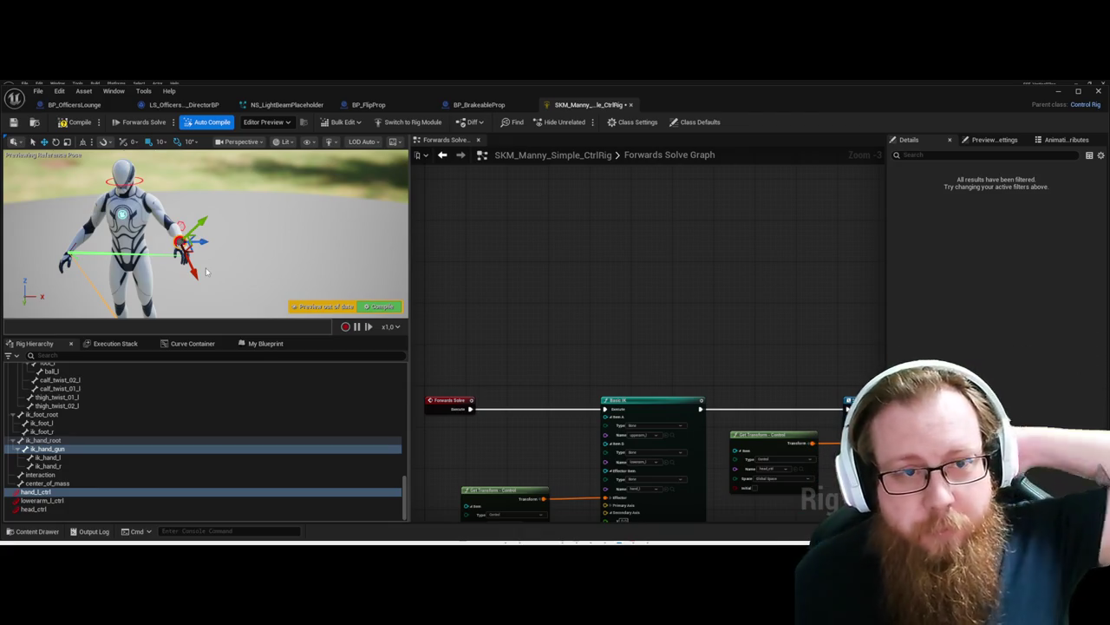
key(alt+Tab)
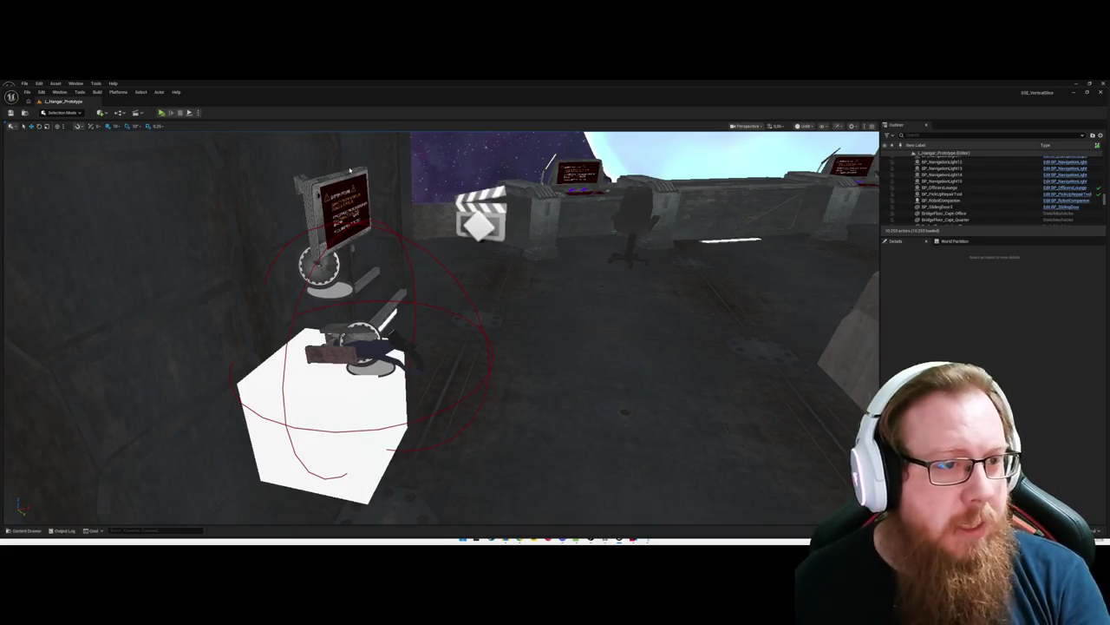
key(alt+Tab)
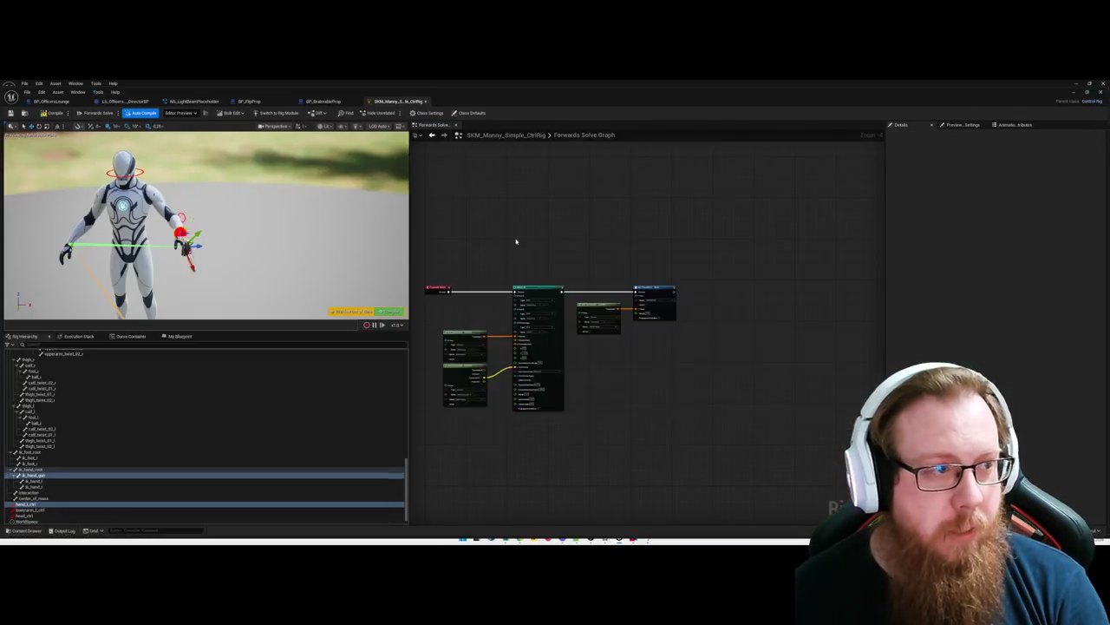
scroll(205, 225, up, 5)
scroll(205, 226, up, 5)
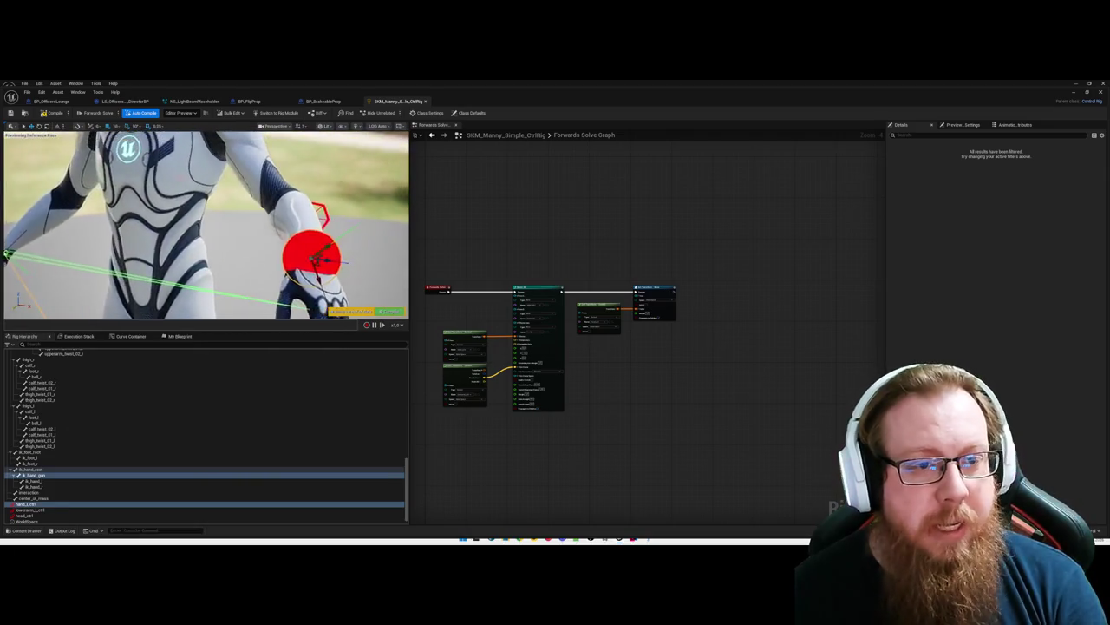
scroll(205, 225, down, 5)
scroll(206, 226, up, 3)
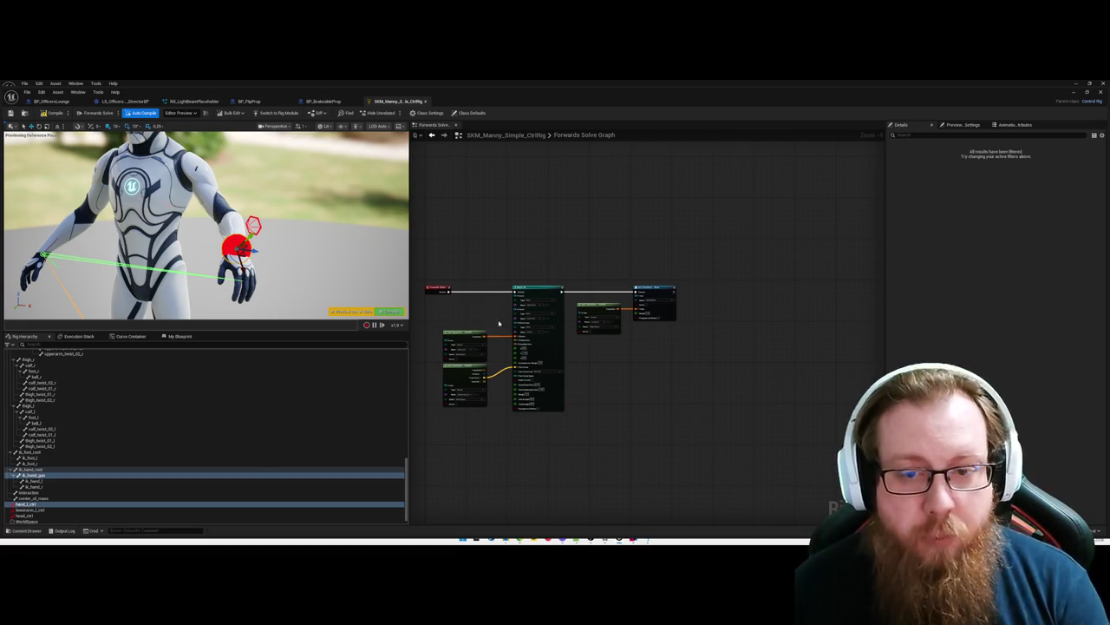
scroll(684, 364, up, 2)
scroll(586, 382, up, 1)
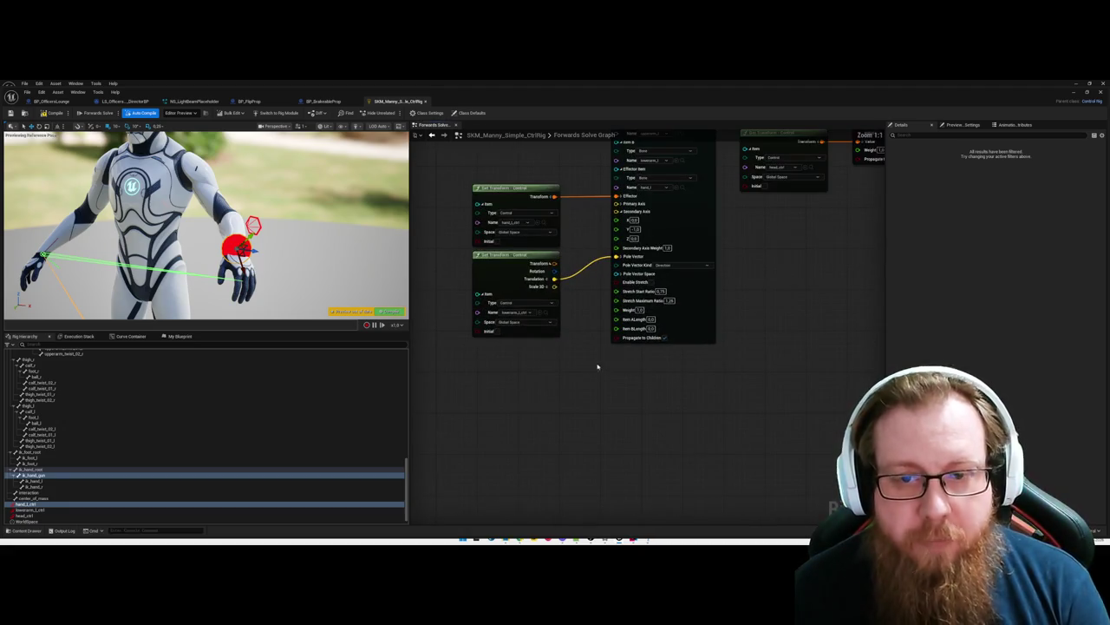
Step: Expand Basic IK's Primary Axis into X, Y, Z, frame the torso, and compile the rig
drag(584, 224, 577, 248)
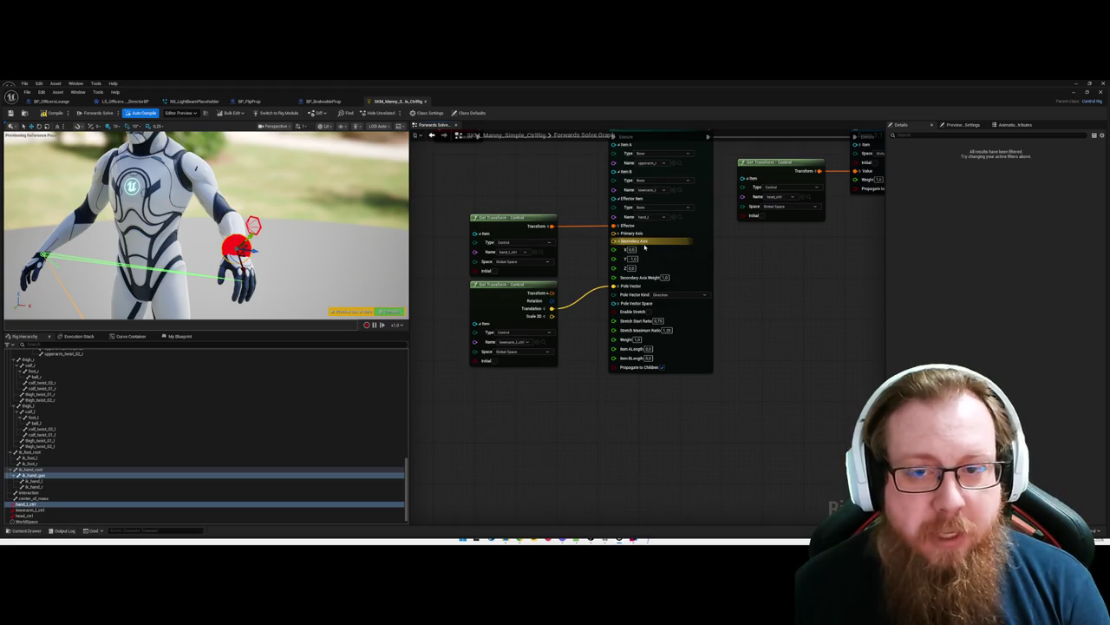
click(618, 234)
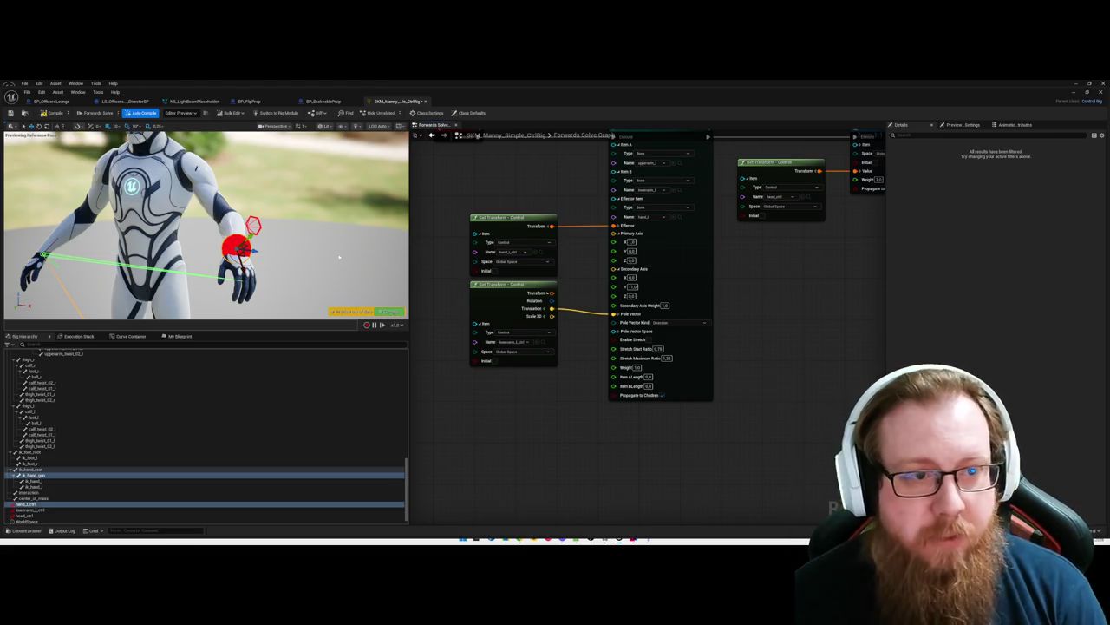
drag(225, 208, 185, 205)
drag(315, 212, 269, 216)
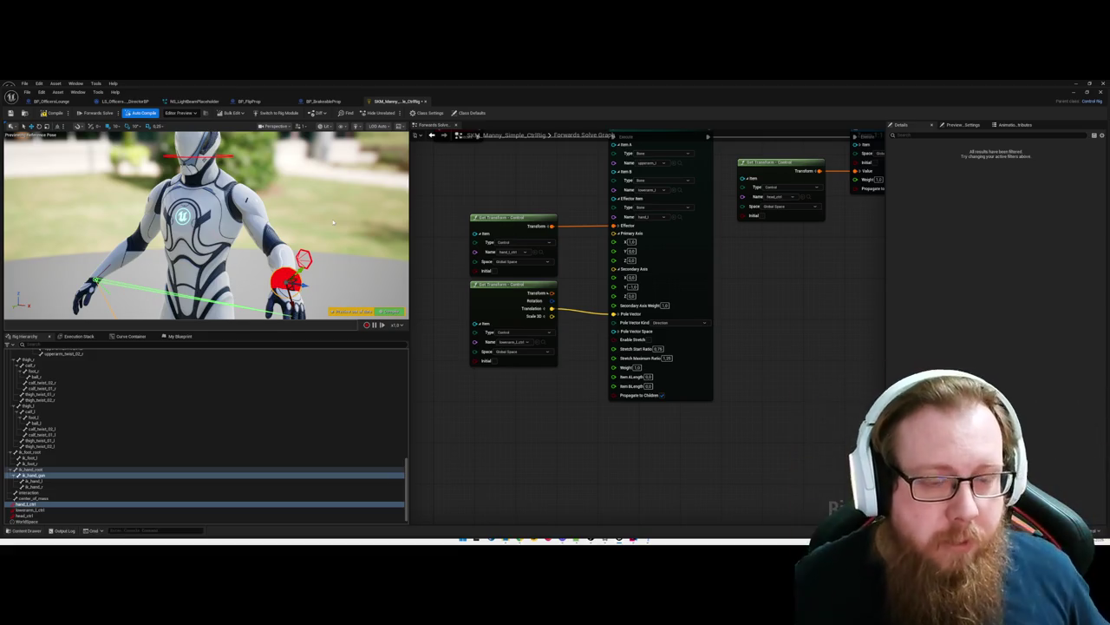
click(387, 311)
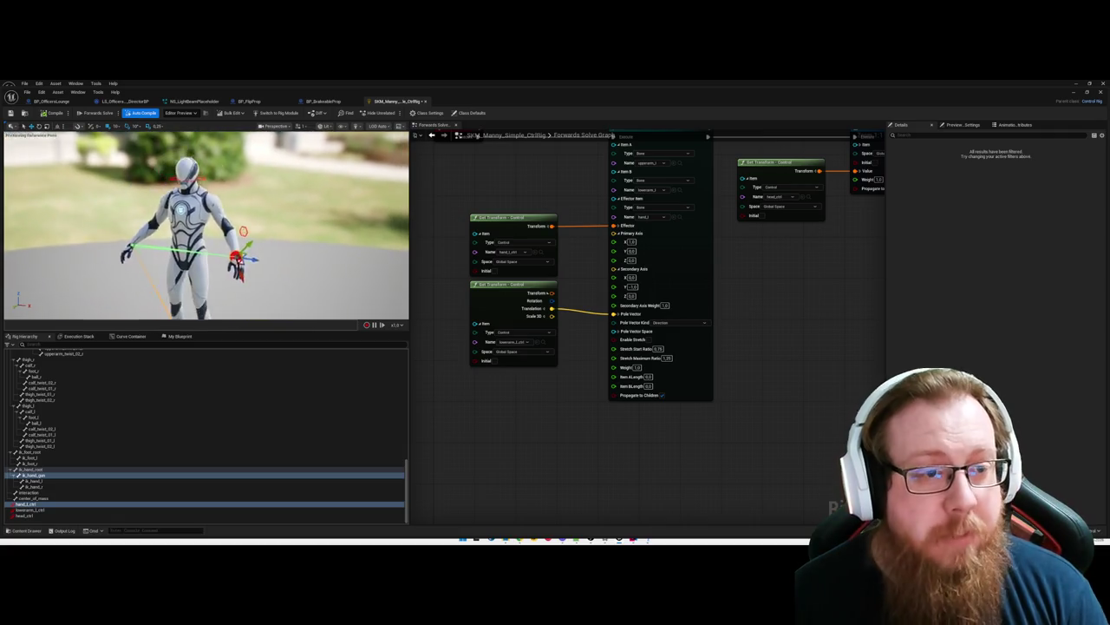
drag(208, 225, 158, 224)
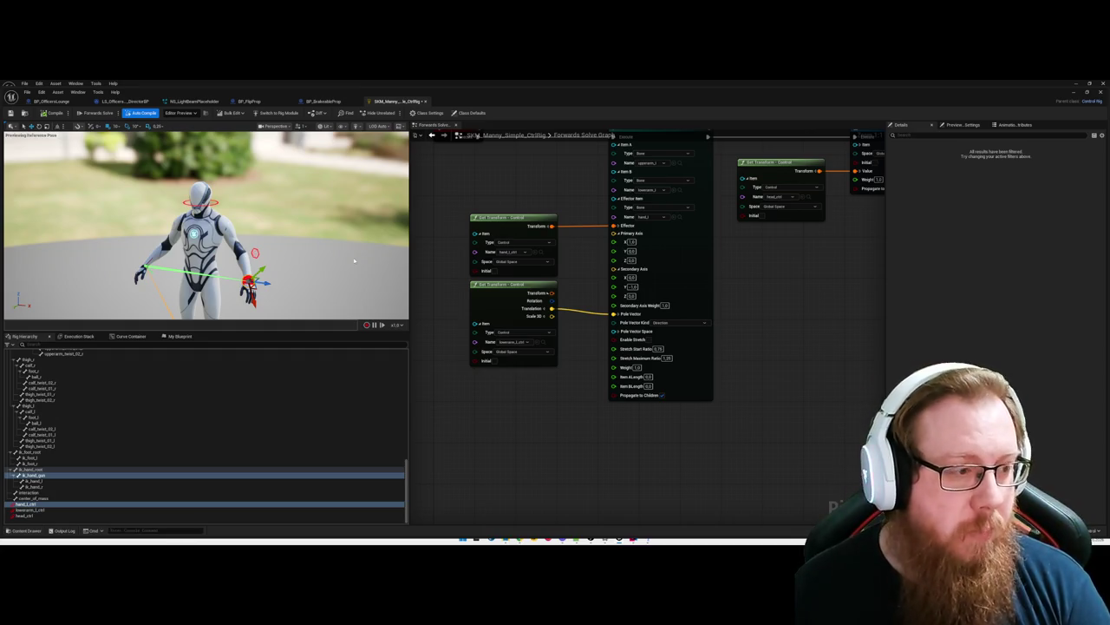
drag(520, 419, 470, 455)
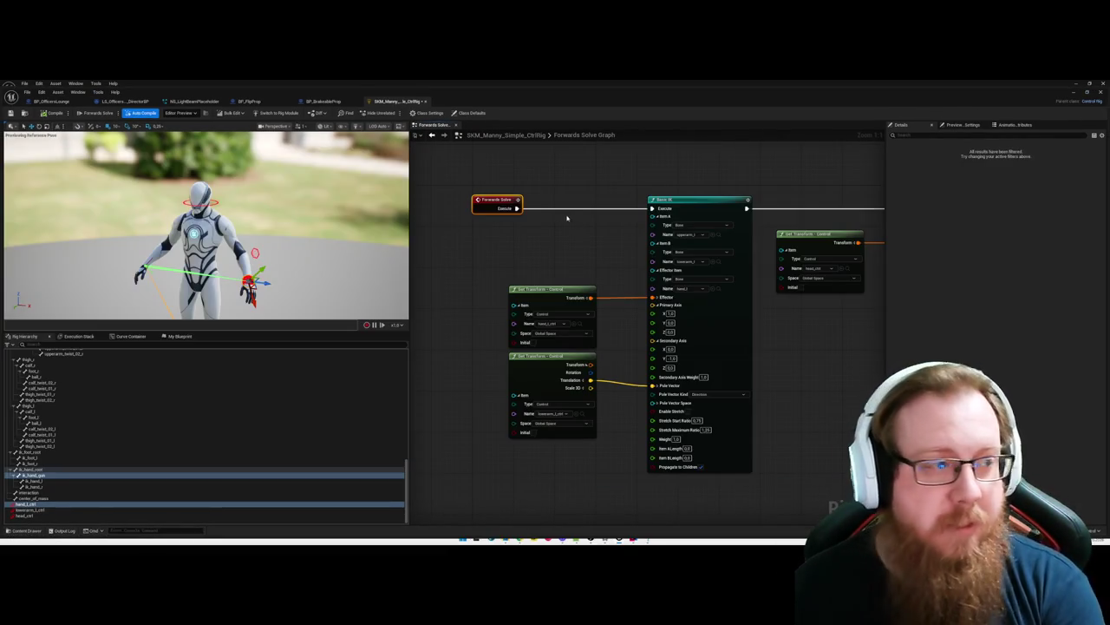
drag(755, 310, 578, 314)
click(752, 251)
drag(731, 324, 778, 314)
drag(509, 205, 515, 242)
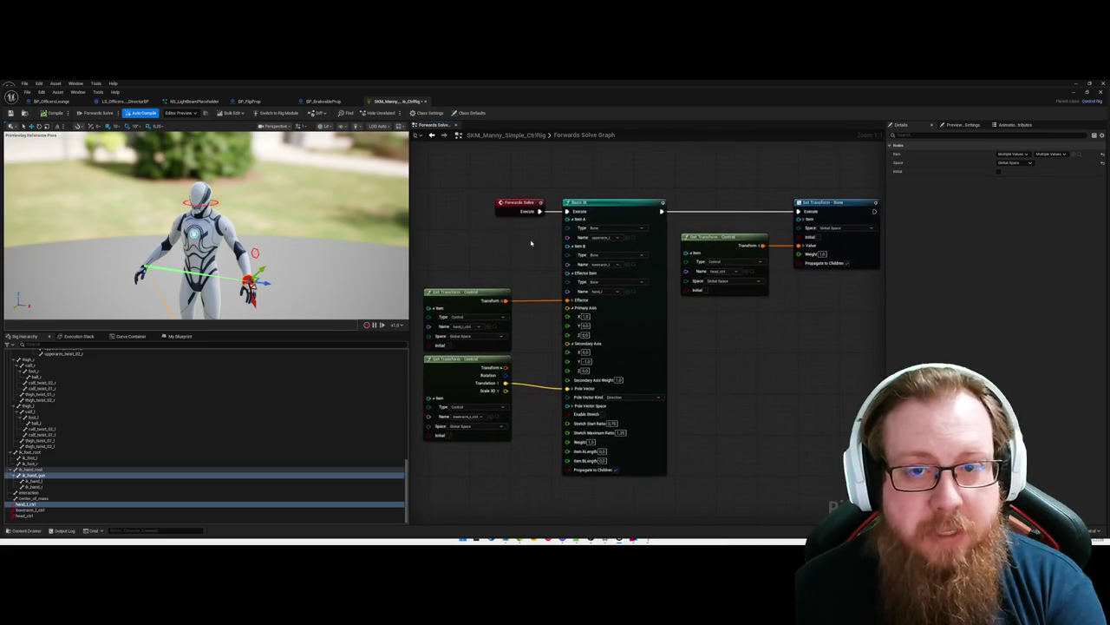
drag(823, 249, 747, 253)
drag(707, 386, 825, 339)
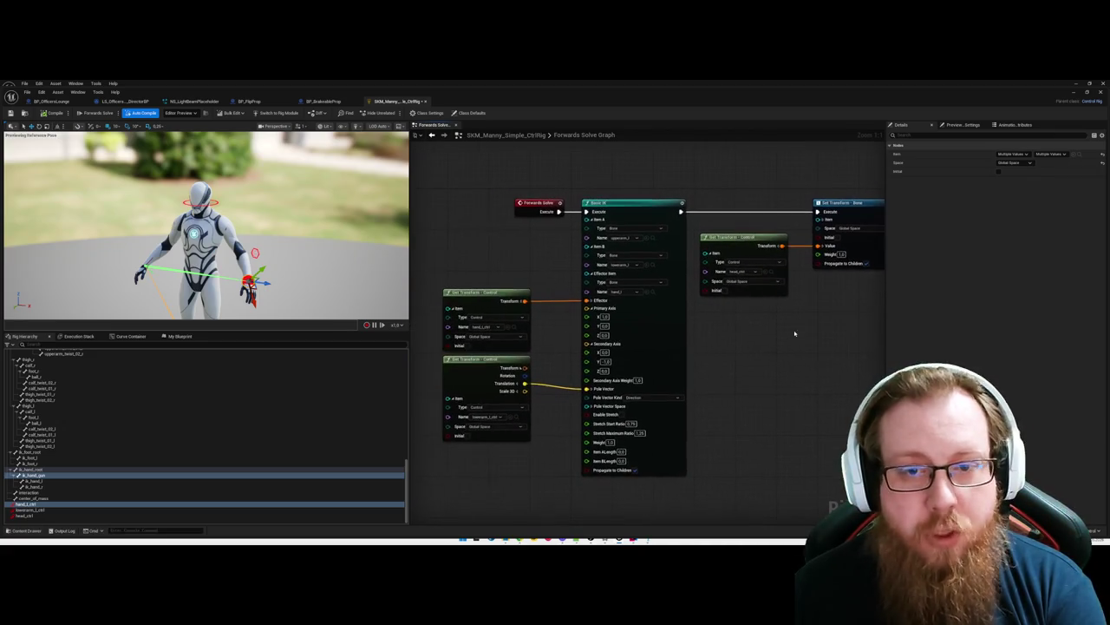
drag(491, 251, 498, 251)
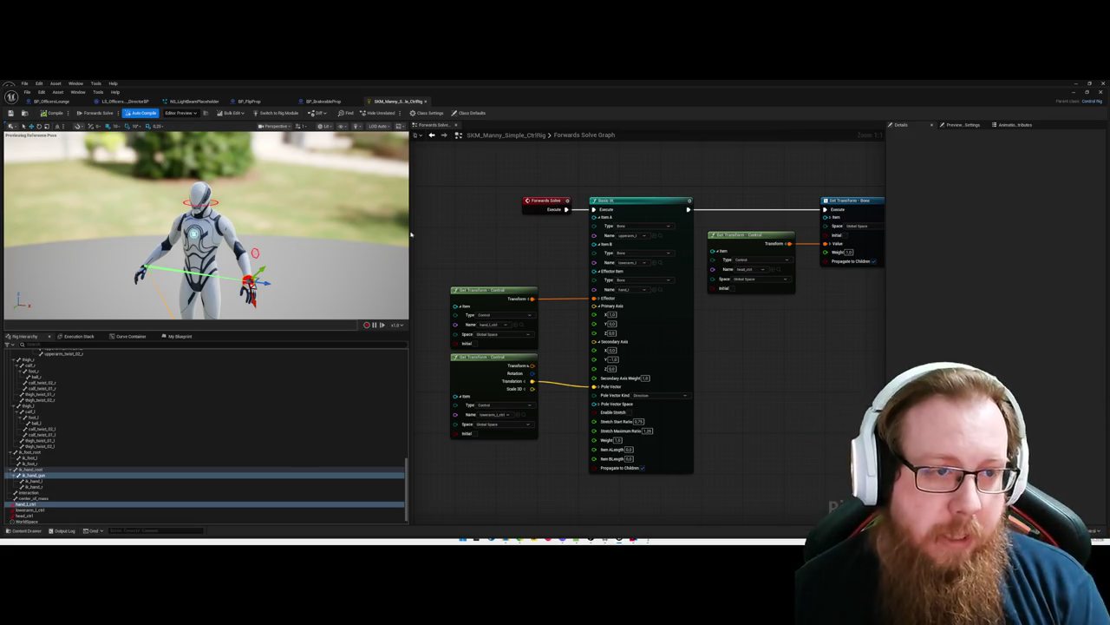
key(Escape)
scroll(206, 224, up, 5)
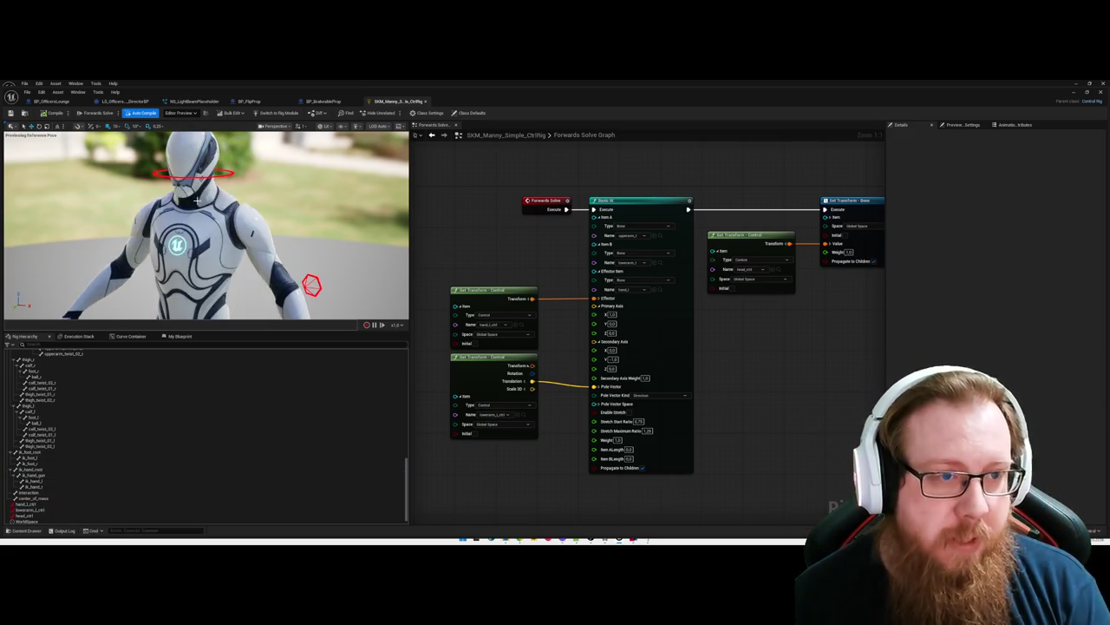
scroll(205, 224, down, 5)
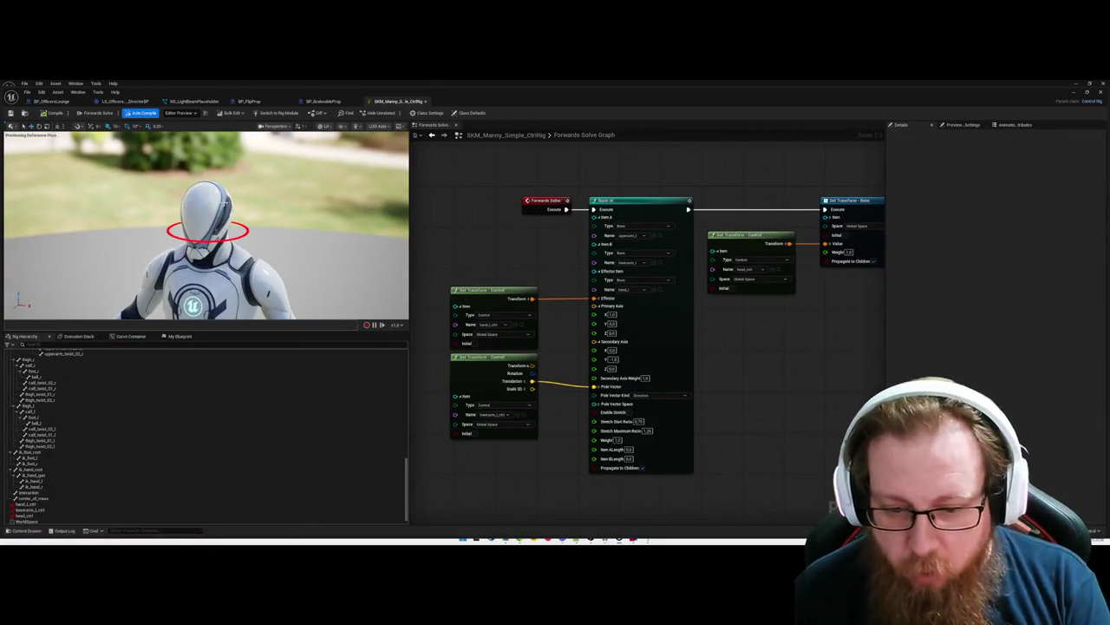
click(488, 292)
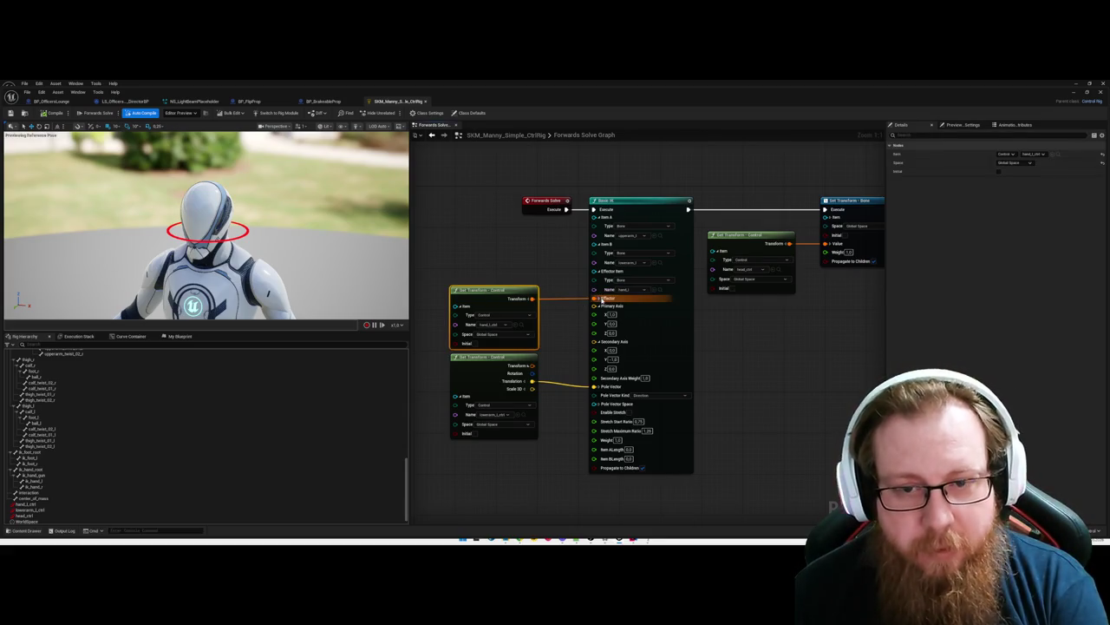
Step: Move both Set Transform - Control nodes right toward Basic IK and save the rig
click(646, 340)
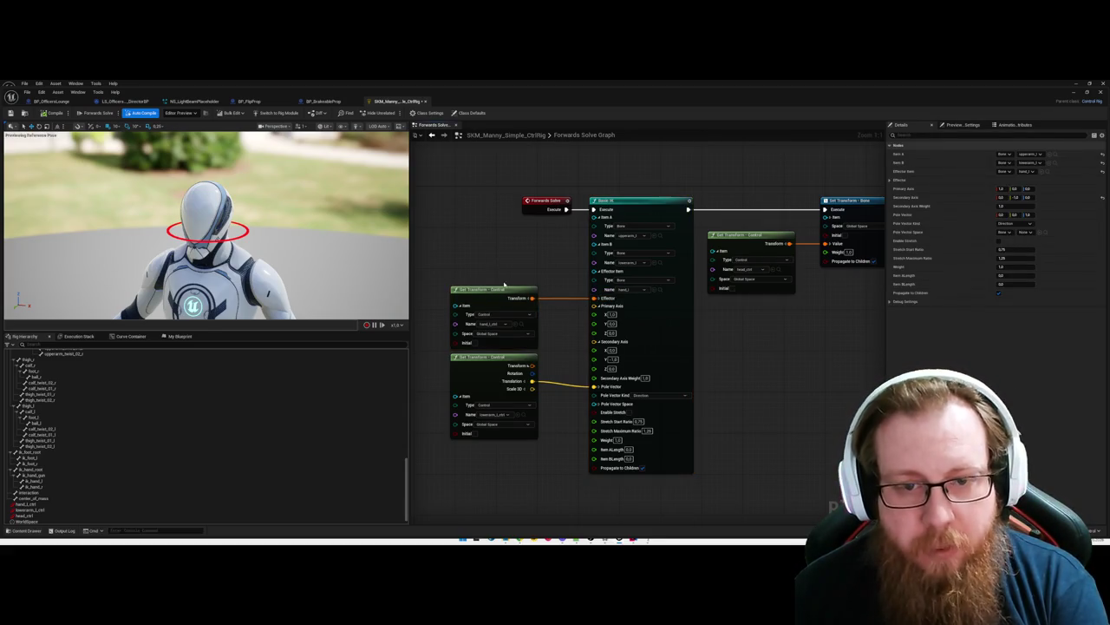
drag(505, 290, 548, 282)
click(618, 396)
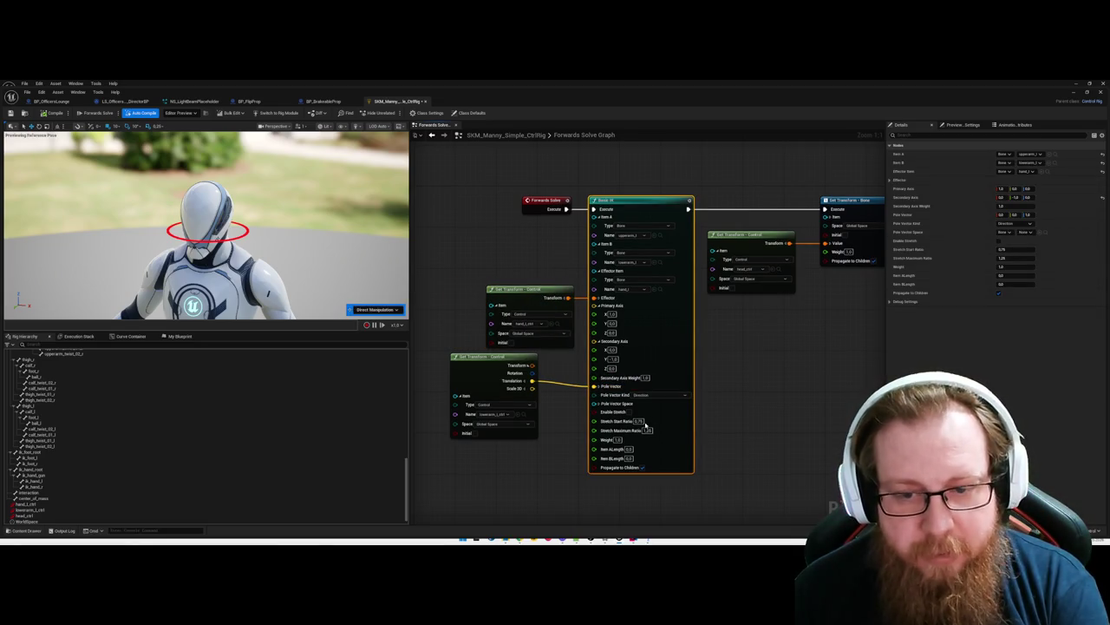
drag(528, 405, 563, 410)
click(441, 373)
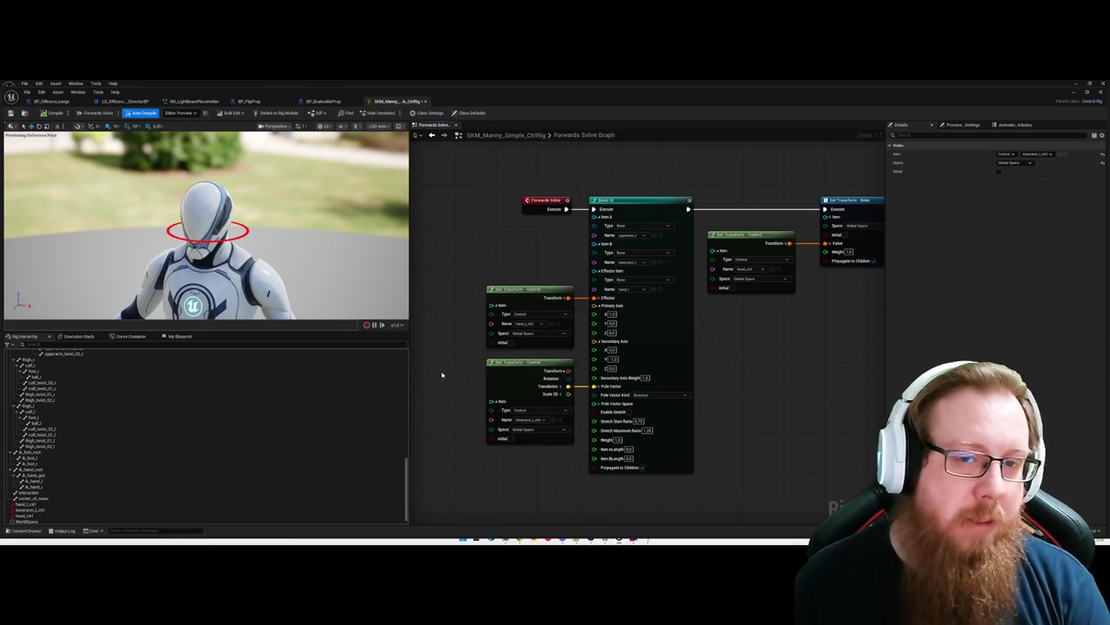
key(ctrl+s)
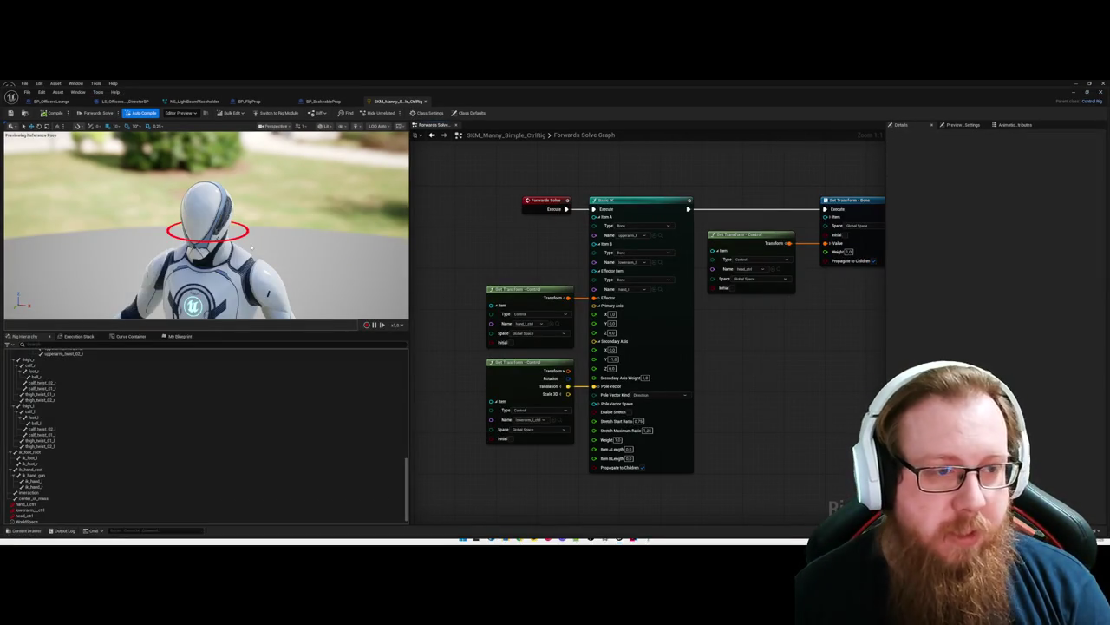
Step: Orbit the preview to a side view of the torso and close the Control Rig editor
drag(251, 247, 122, 249)
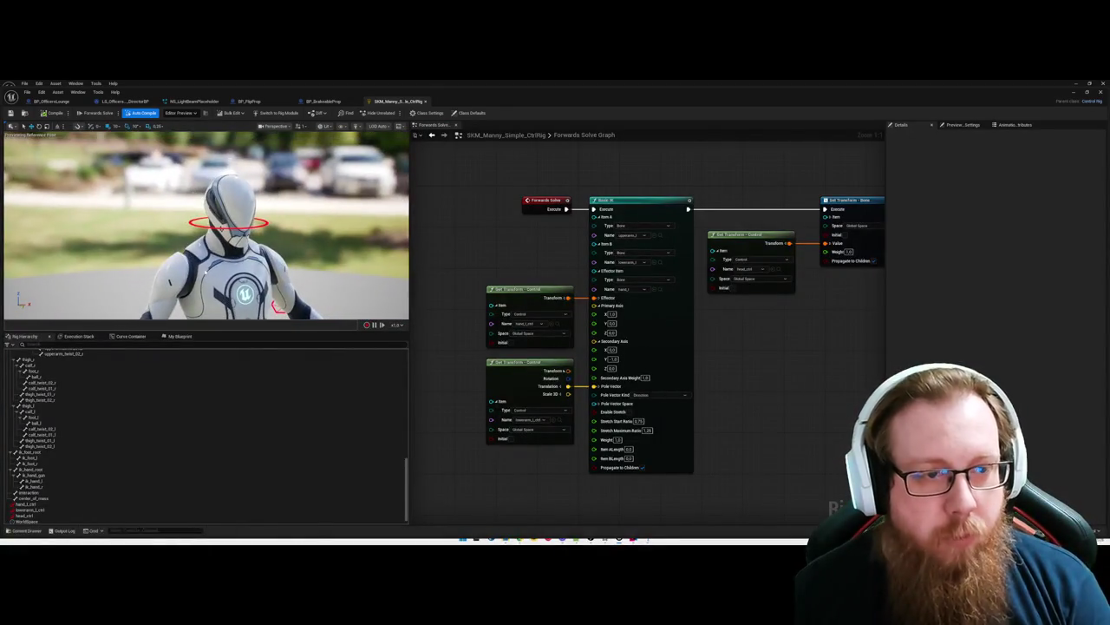
scroll(282, 236, down, 5)
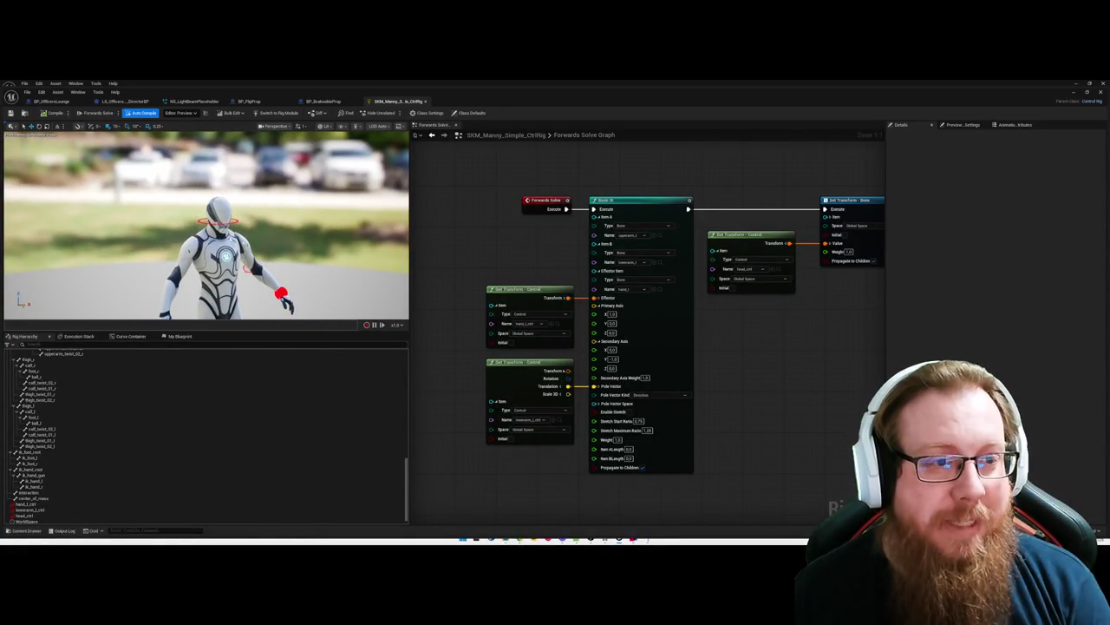
scroll(205, 224, down, 2)
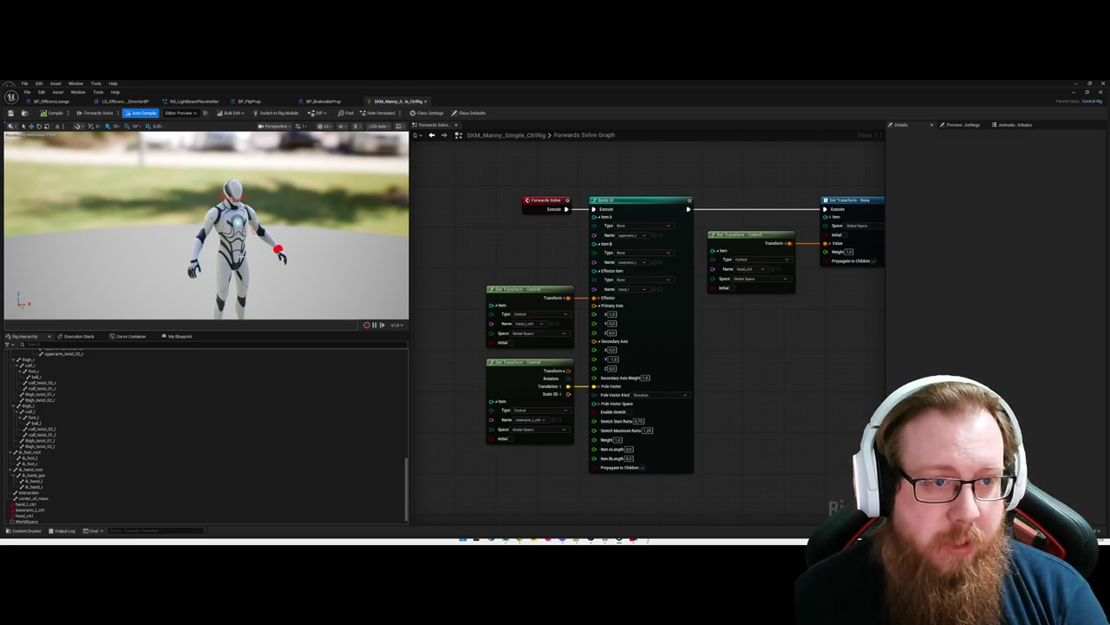
drag(491, 251, 500, 260)
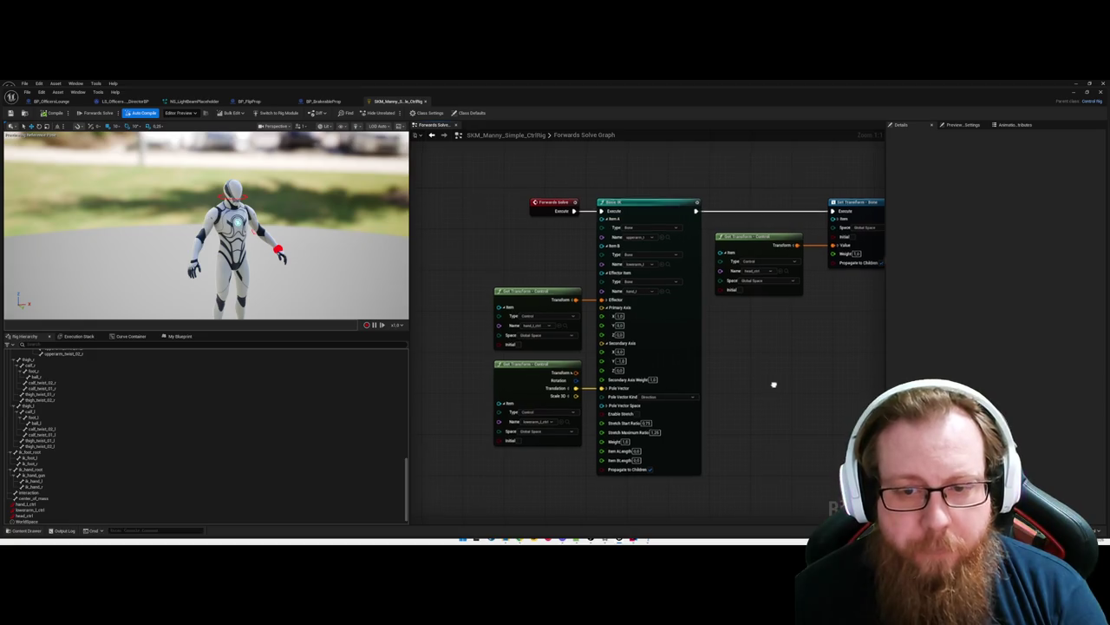
click(1075, 92)
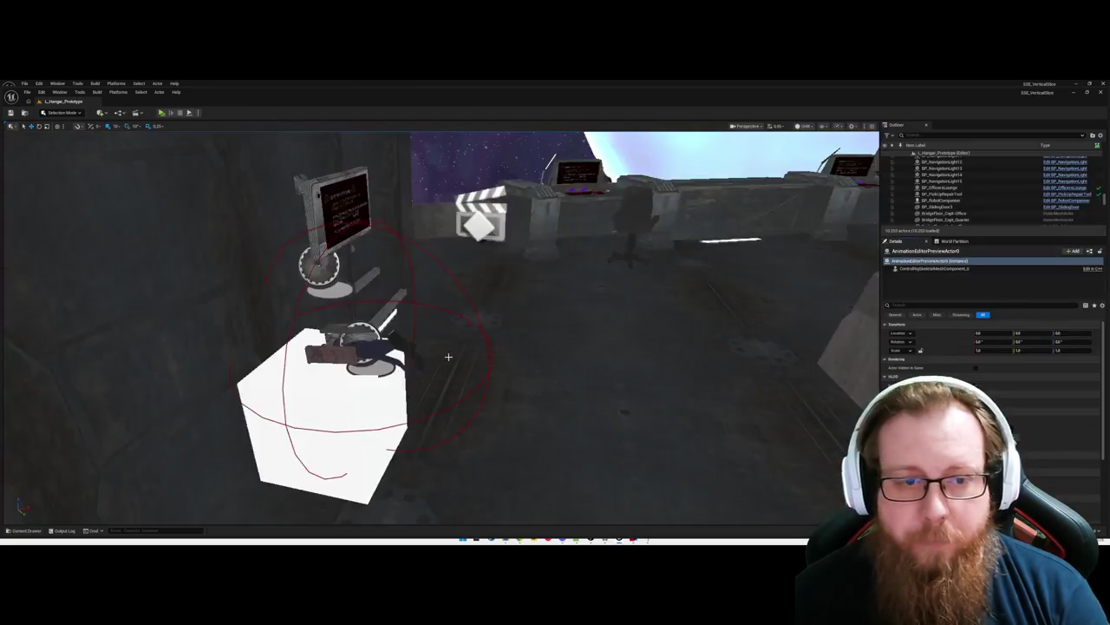
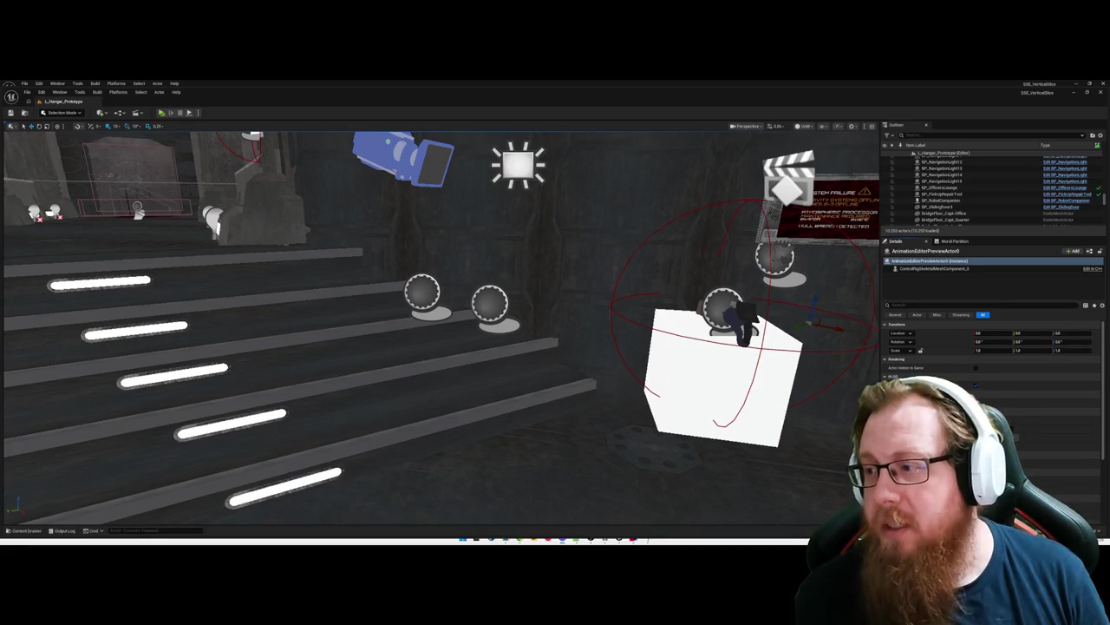
Step: Frame the selected actor, then fly across the empty hangar room to face its closed far door
key(f)
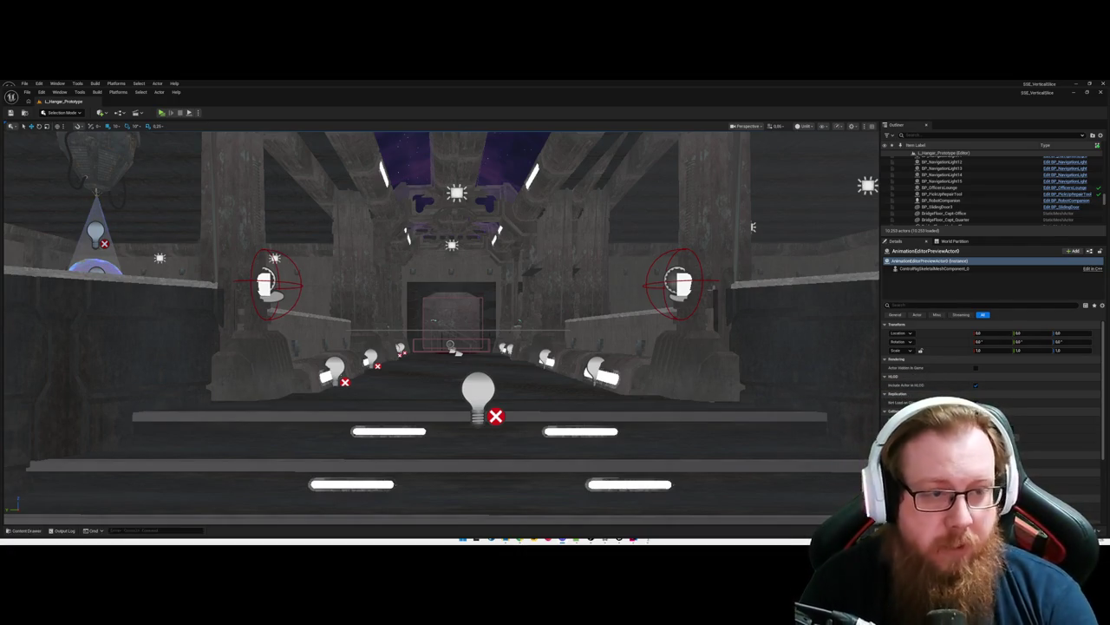
key(w)
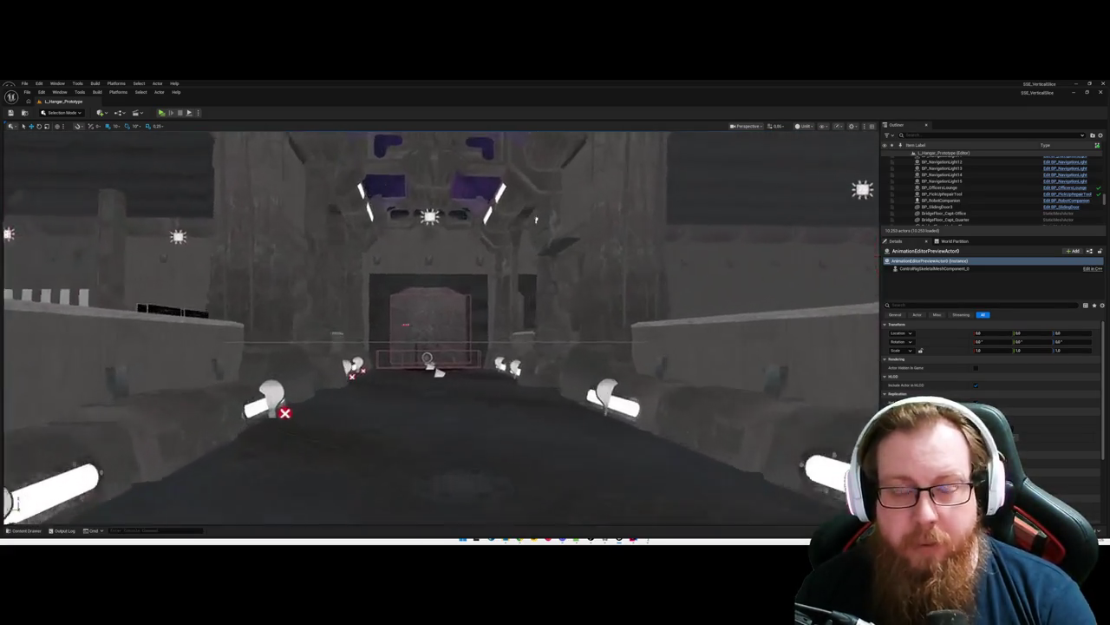
key(s)
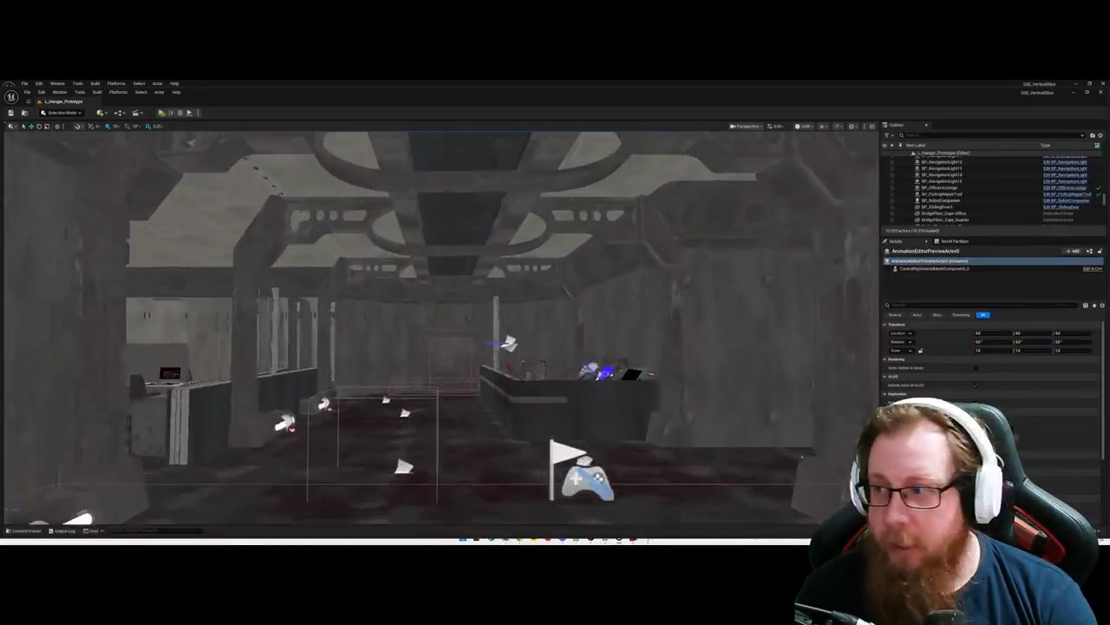
mouse_move(542, 371)
mouse_down()
mouse_move(494, 382)
mouse_move(533, 383)
mouse_move(491, 356)
mouse_up()
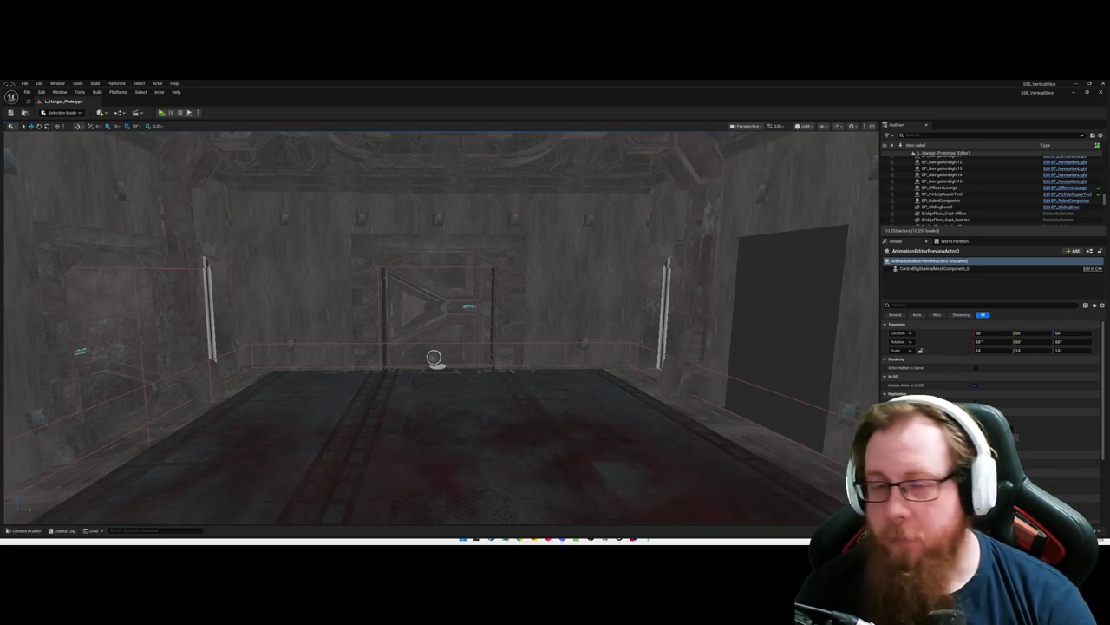
key(w)
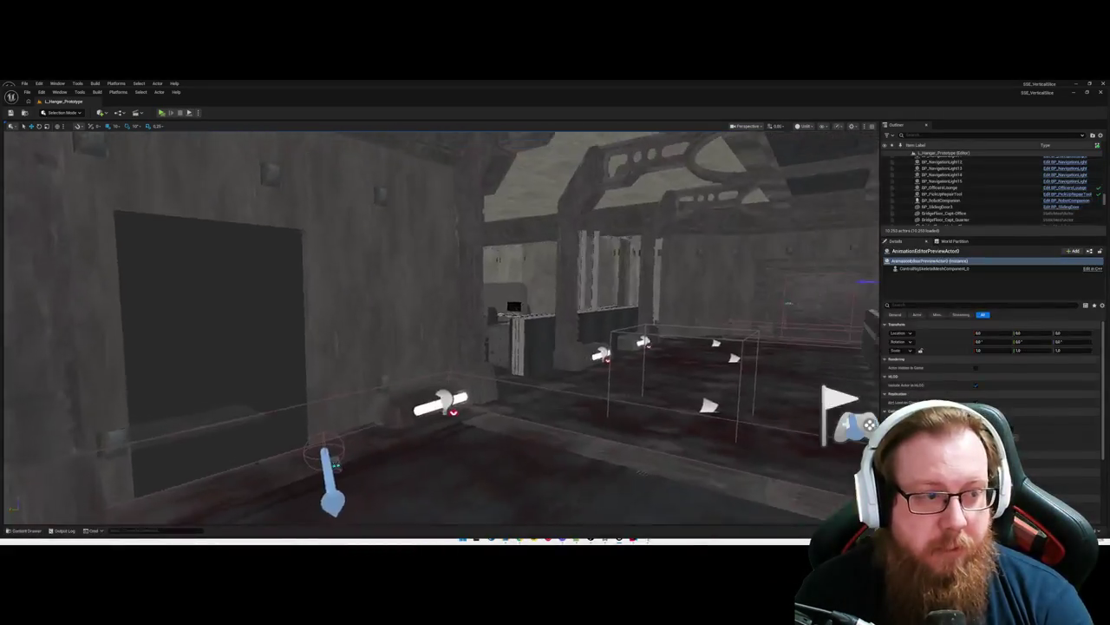
key(w)
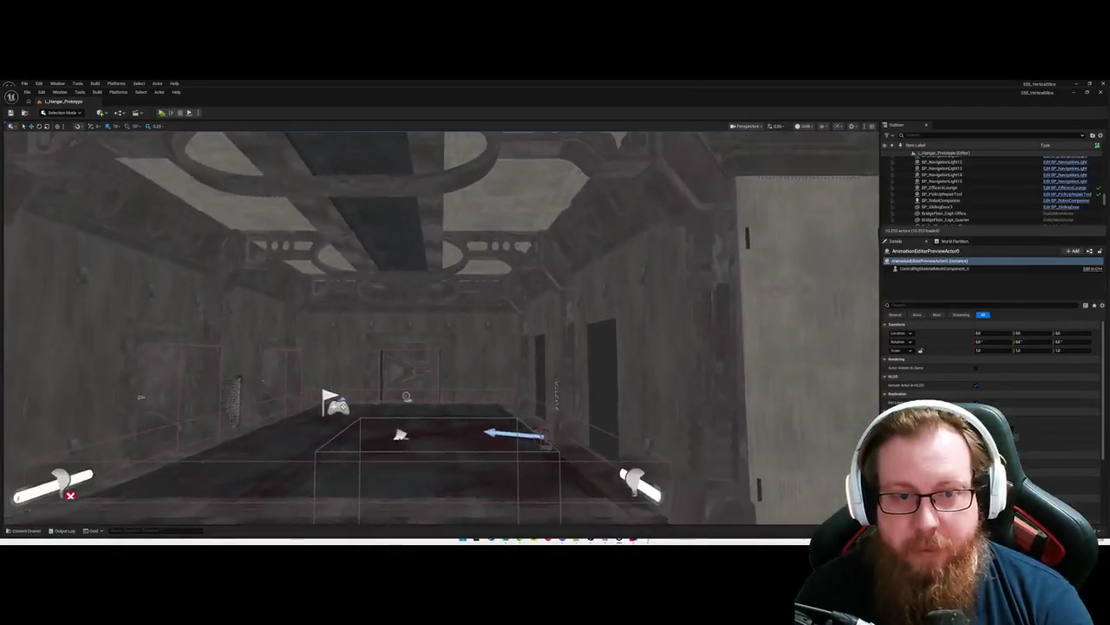
key(w)
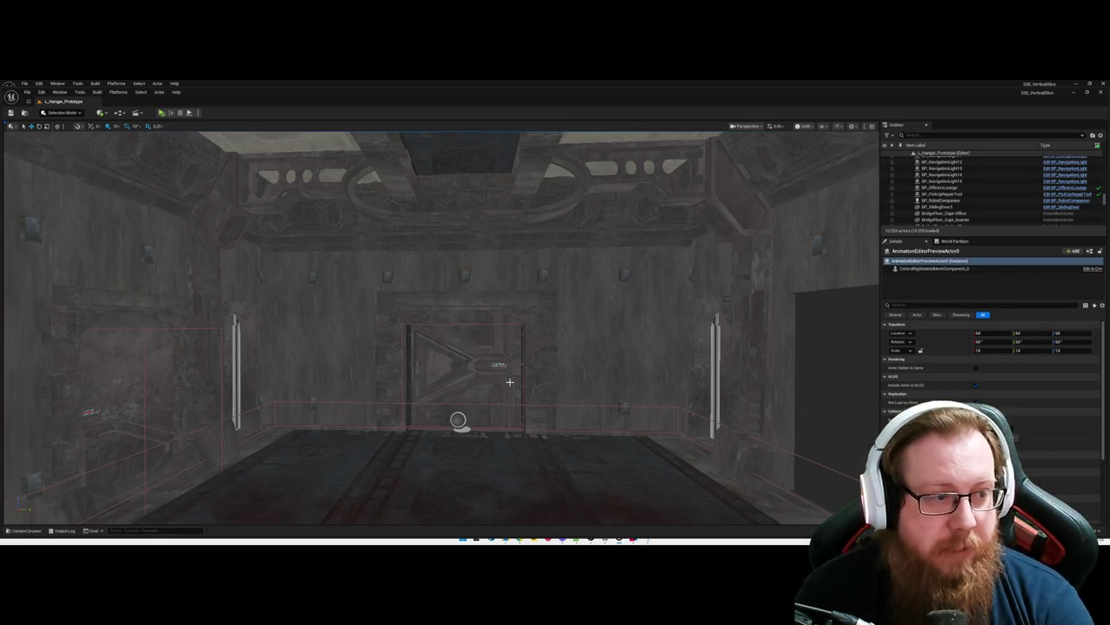
mouse_move(510, 381)
mouse_down()
mouse_move(486, 380)
mouse_move(521, 379)
mouse_move(526, 393)
mouse_up()
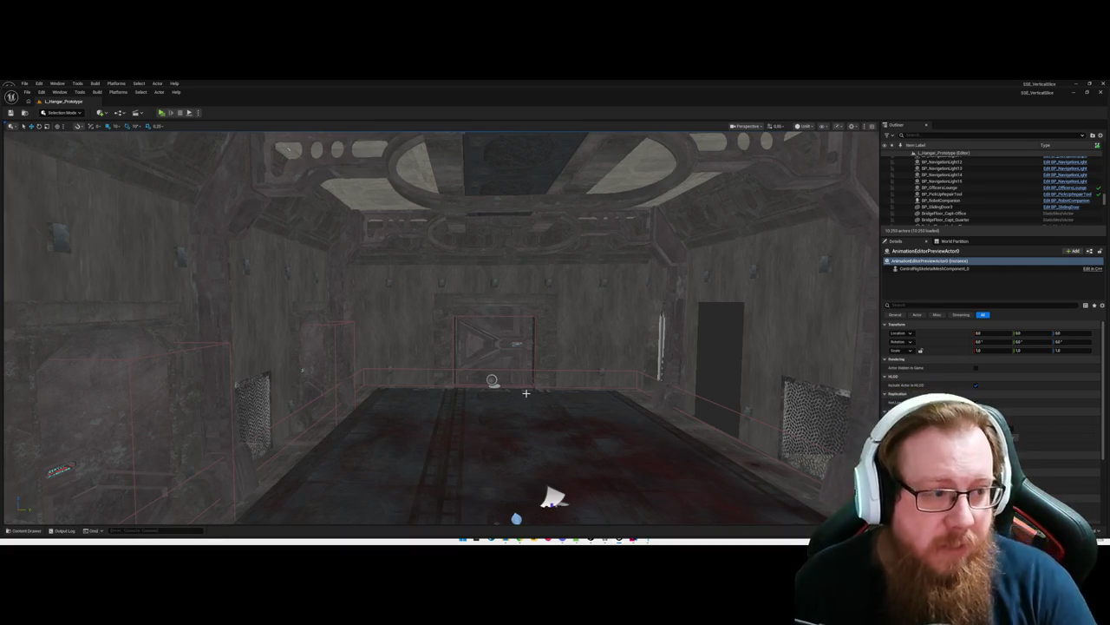
Step: Fly through the door into the next room and look along the railing at the blue-screened console
mouse_move(525, 393)
mouse_down()
mouse_move(516, 321)
mouse_move(534, 295)
mouse_move(549, 297)
mouse_up()
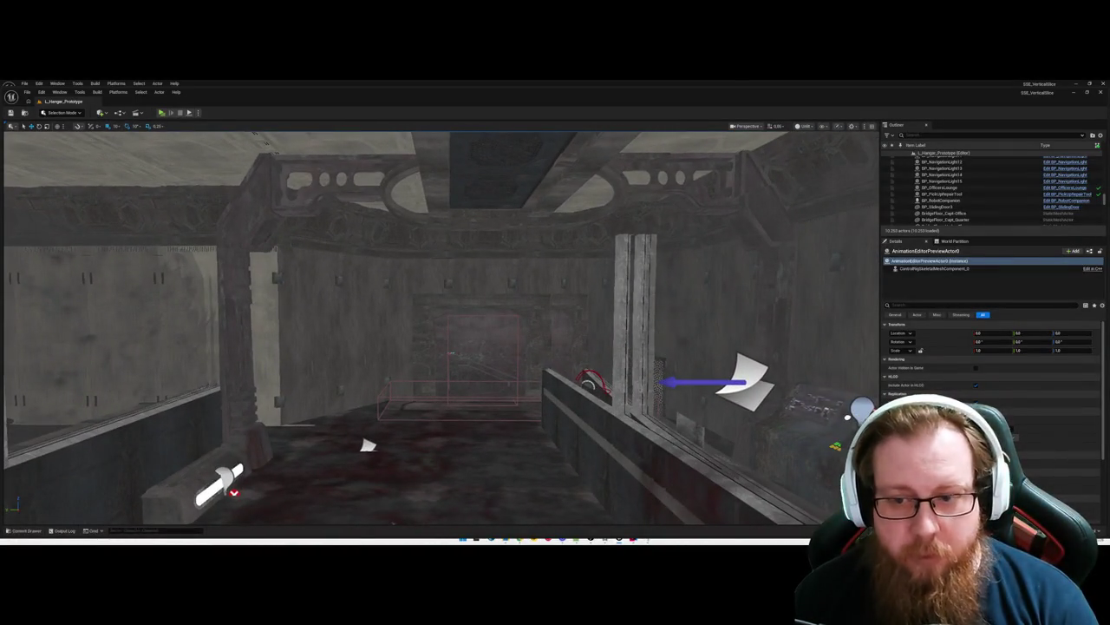
mouse_move(500, 395)
mouse_down()
mouse_move(512, 391)
mouse_move(501, 394)
mouse_up()
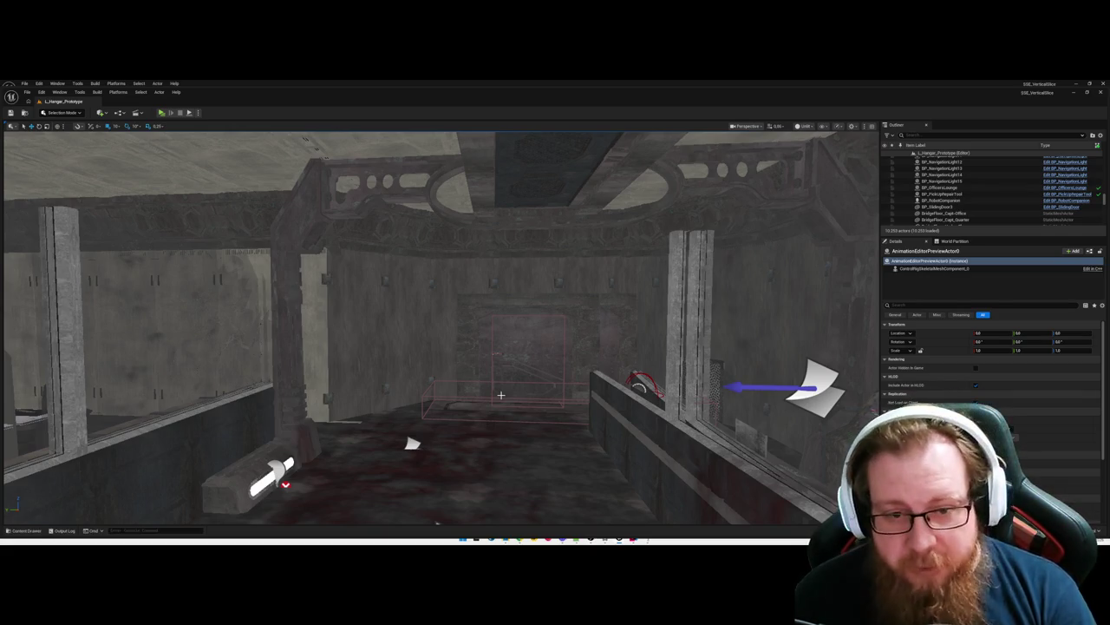
mouse_move(500, 395)
mouse_down()
mouse_move(468, 392)
mouse_move(486, 381)
mouse_move(467, 388)
mouse_move(503, 422)
mouse_move(503, 386)
mouse_move(523, 408)
mouse_up()
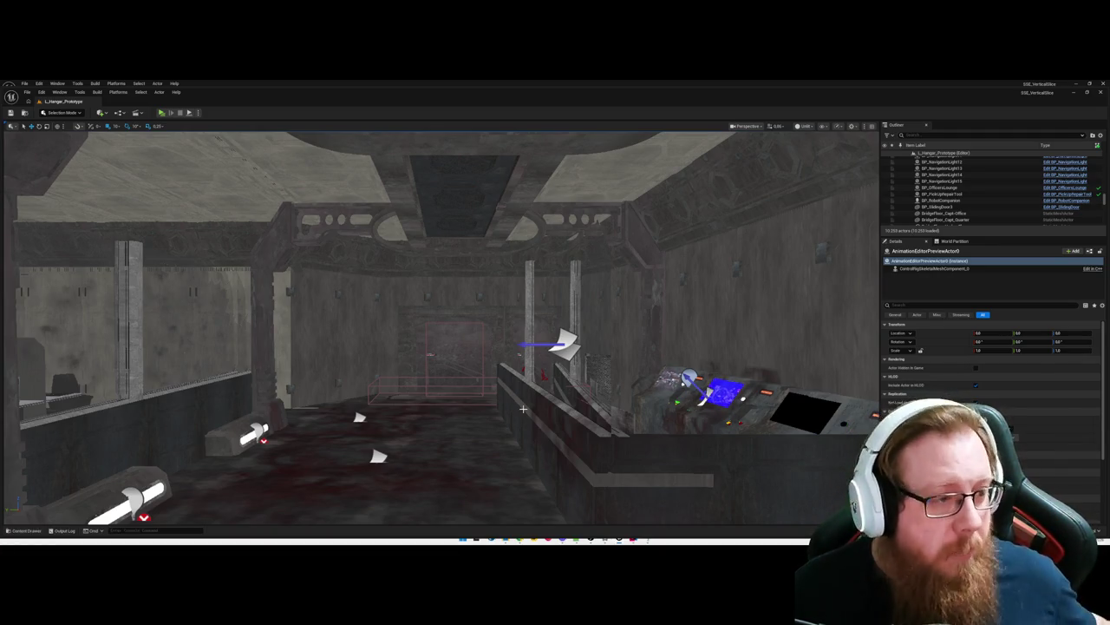
mouse_move(523, 408)
mouse_down()
mouse_move(659, 408)
mouse_move(485, 408)
mouse_move(590, 404)
mouse_move(521, 391)
mouse_up()
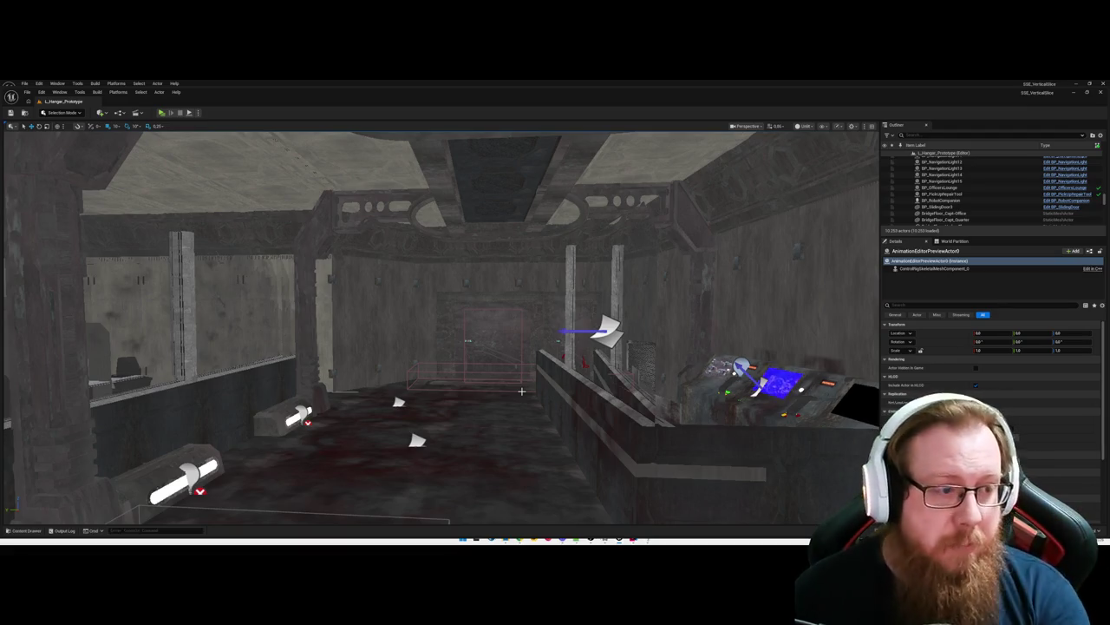
Step: Fly back into the hangar room, facing the far door between the two mesh vents
key(w)
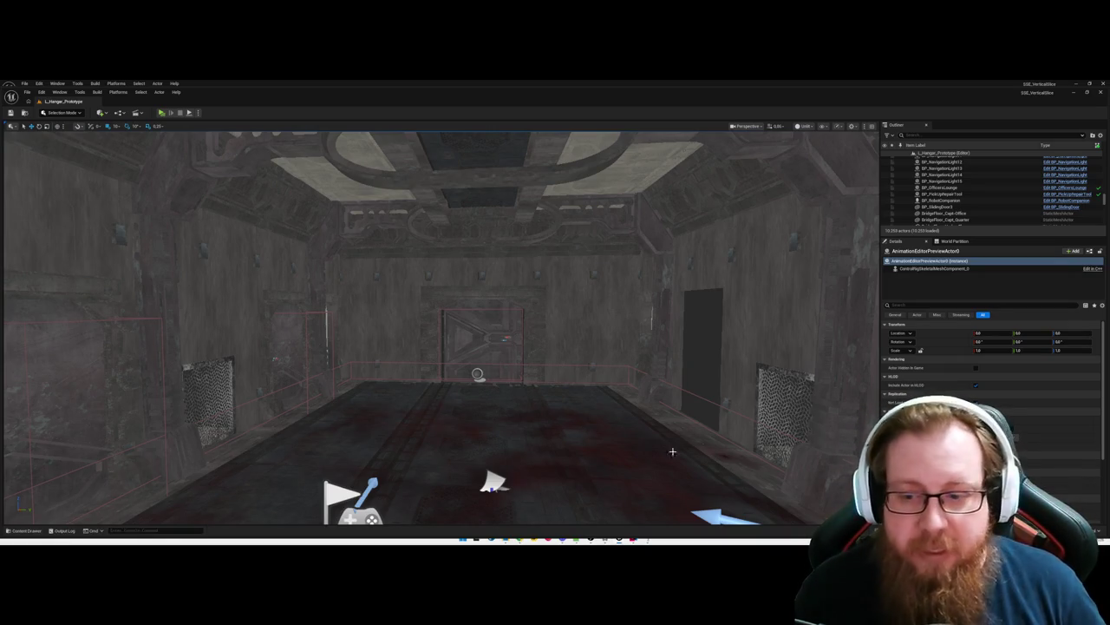
Step: Bring up the Save Content dialog listing the unsaved SKM_PickUpRepairTool asset
key(ctrl+shift+s)
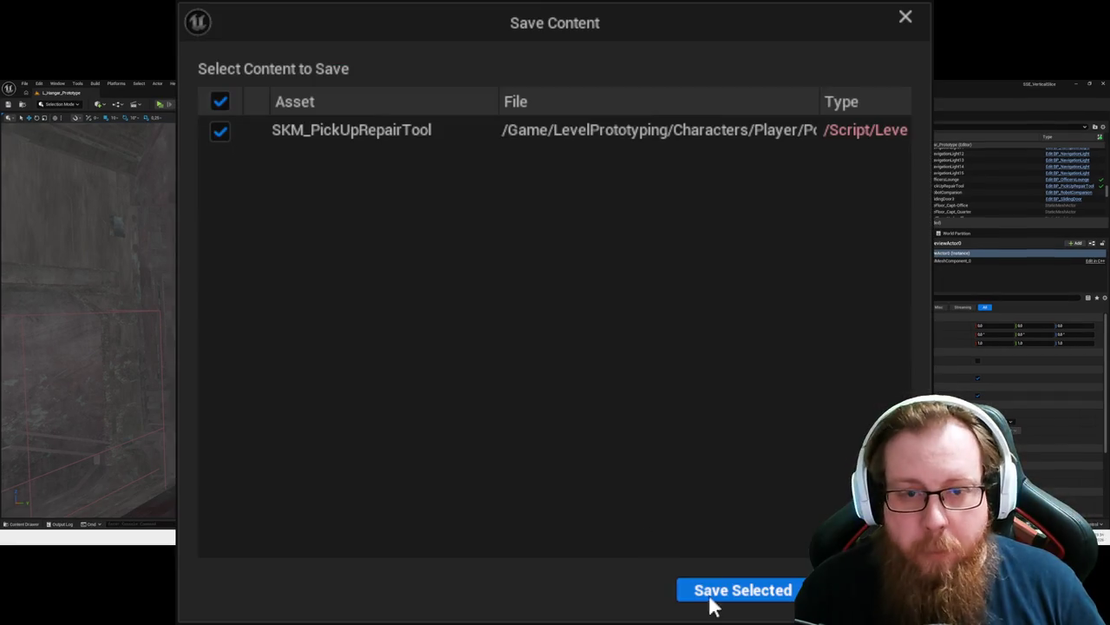
Step: Save the ticked SKM_PickUpRepairTool asset from the Save Content dialog
click(746, 590)
scroll(441, 329, down, 2)
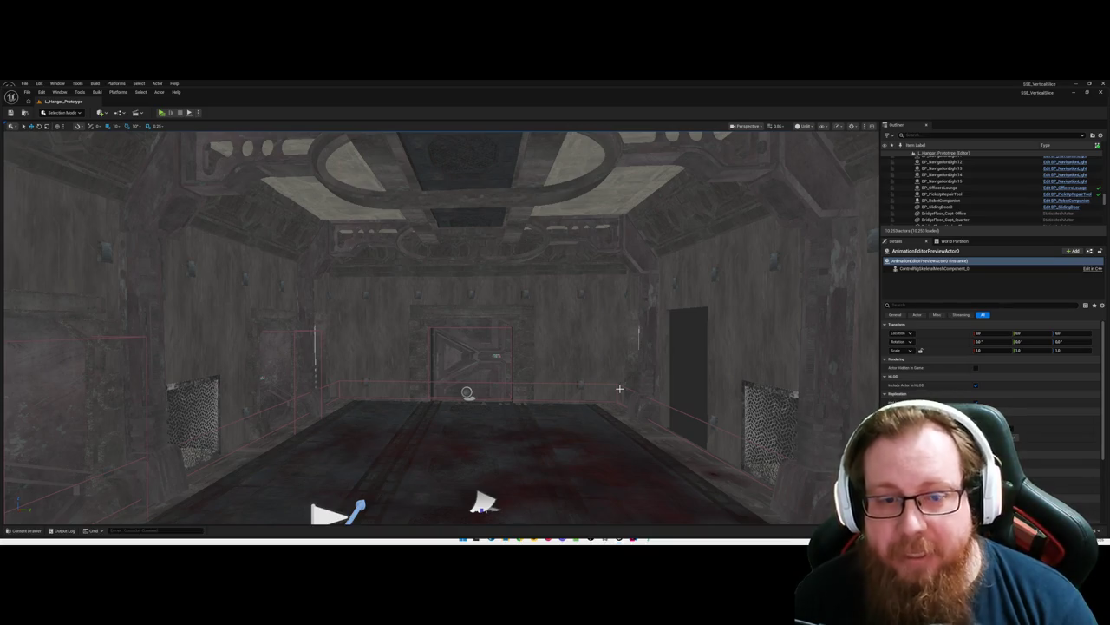
Step: Fly forward through the far door into the hangar bay with the starry space backdrop
scroll(523, 404, up, 3)
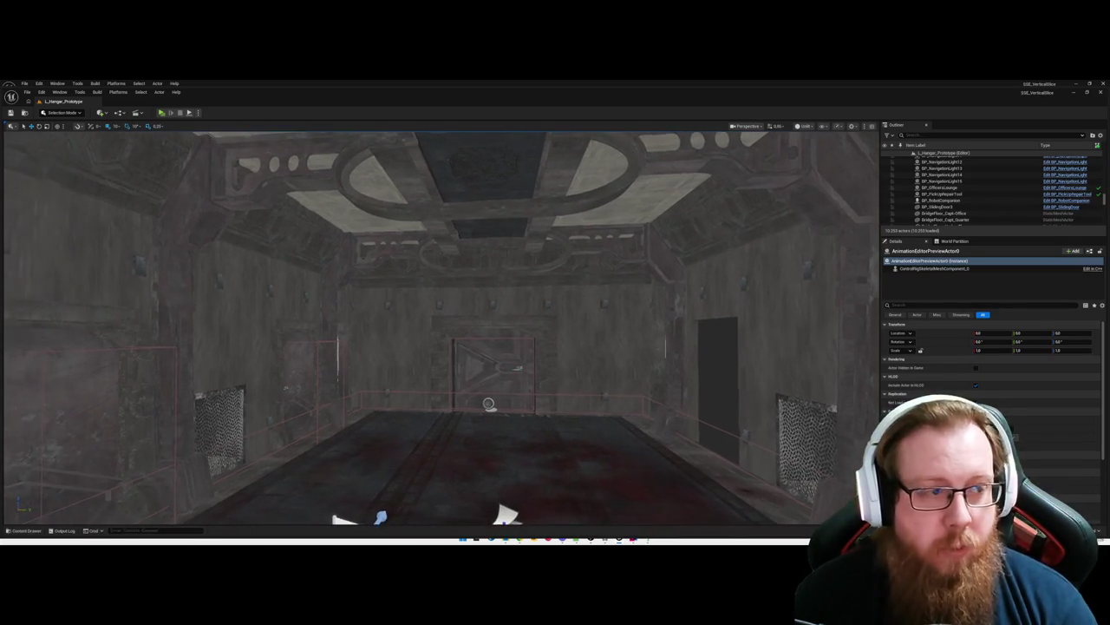
key(d)
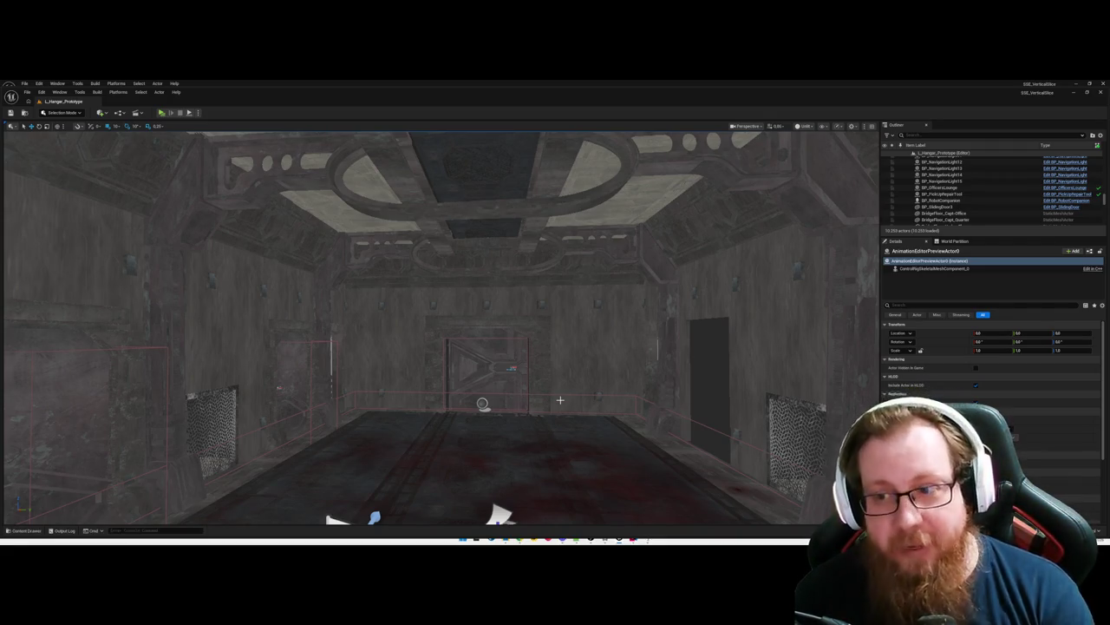
drag(560, 392, 560, 390)
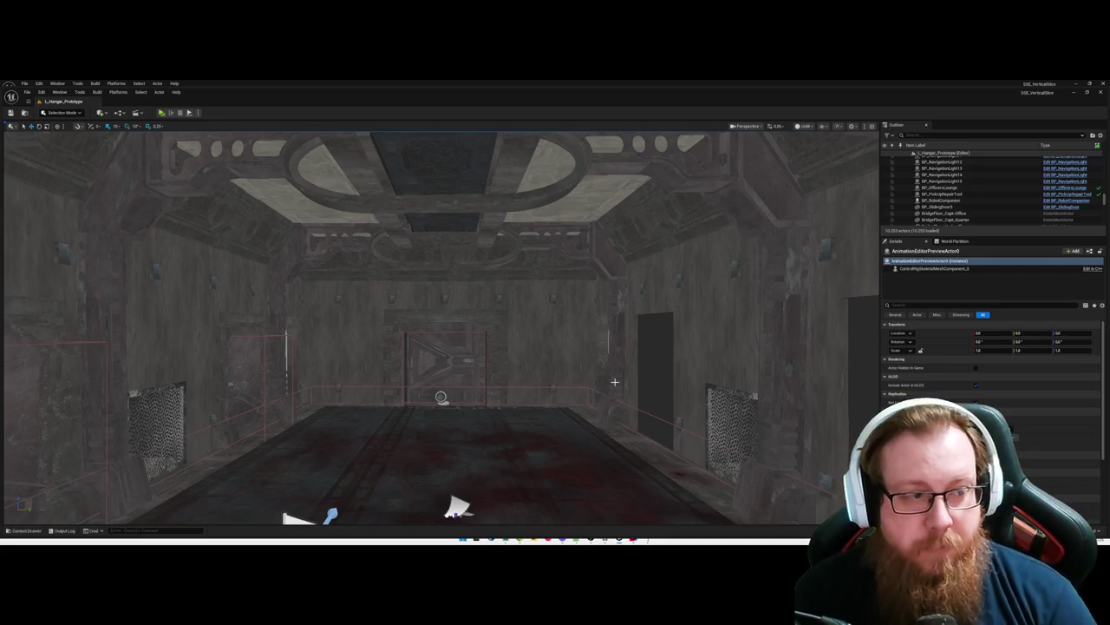
scroll(614, 382, up, 5)
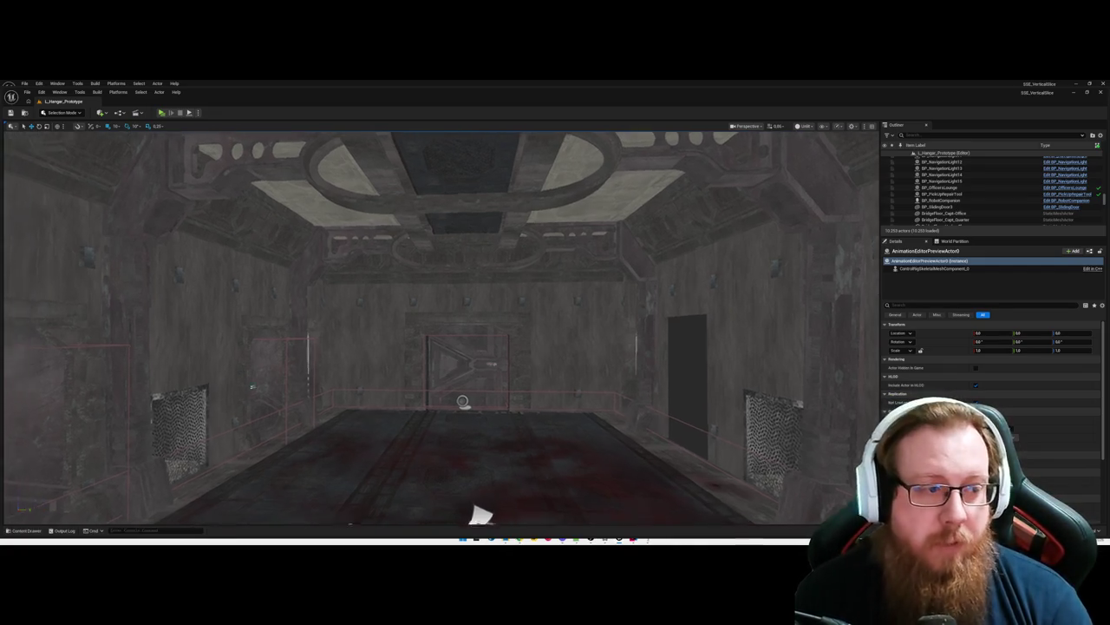
scroll(441, 328, up, 10)
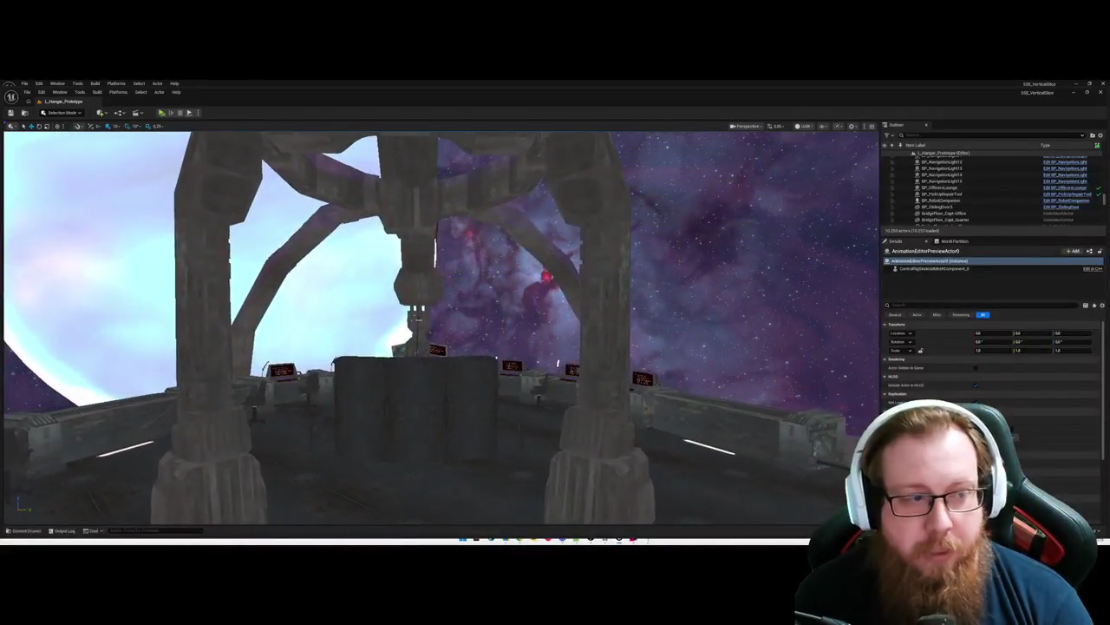
Step: Turn around, move along the corridor and into the next room facing the window onto bare trees and buildings
drag(441, 328, 278, 333)
scroll(440, 328, down, 3)
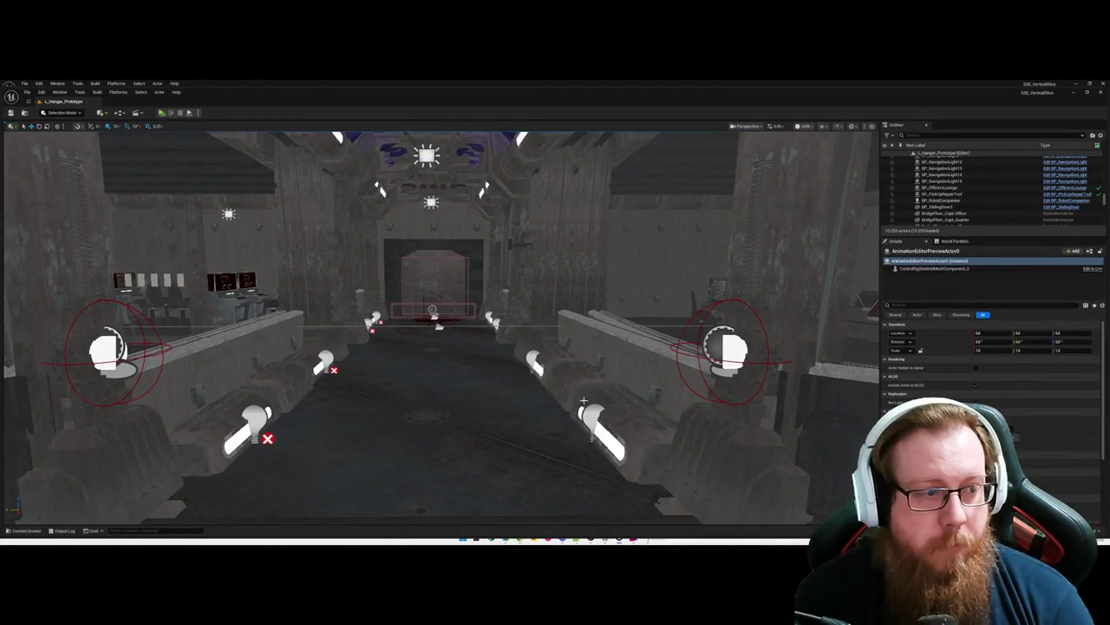
scroll(440, 328, down, 4)
scroll(441, 328, up, 10)
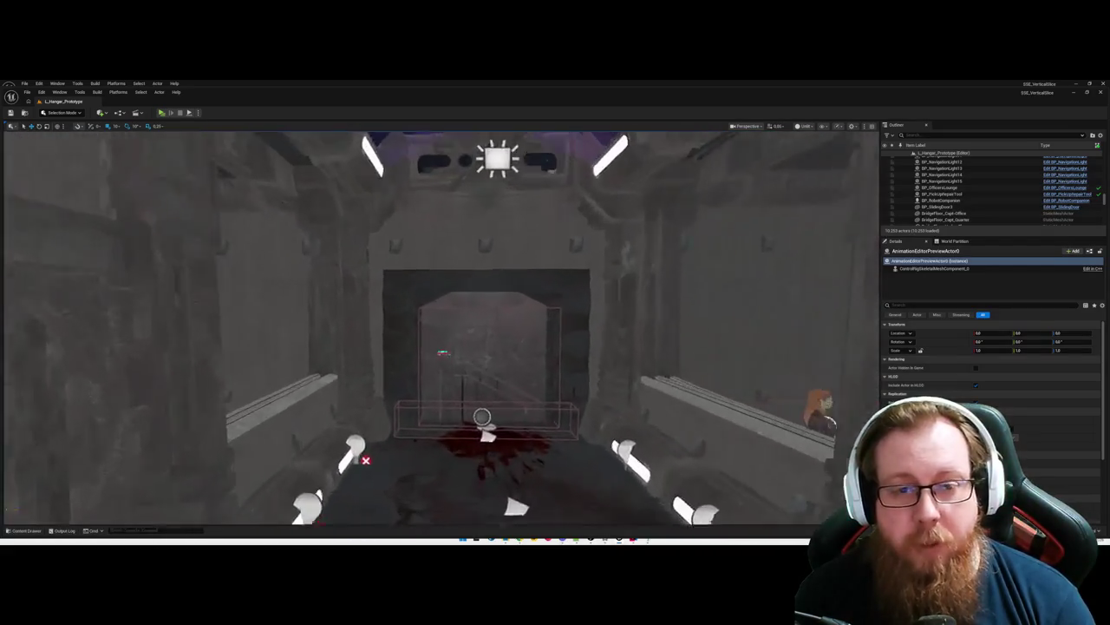
mouse_move(441, 328)
mouse_down()
mouse_move(441, 355)
mouse_move(295, 365)
mouse_move(390, 364)
mouse_move(443, 342)
mouse_up()
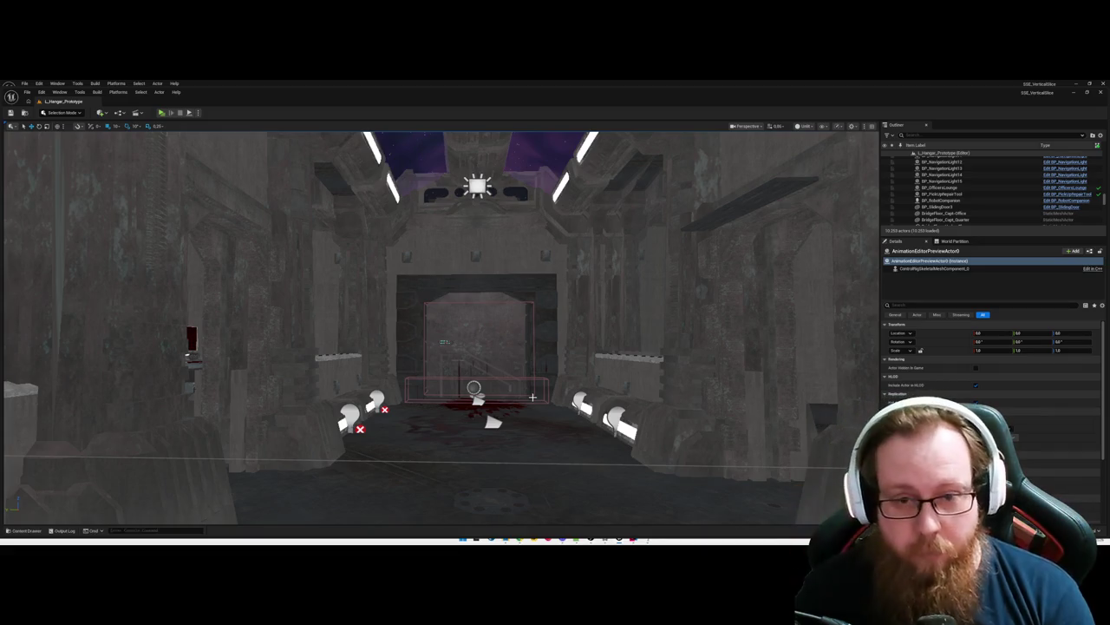
scroll(440, 328, up, 10)
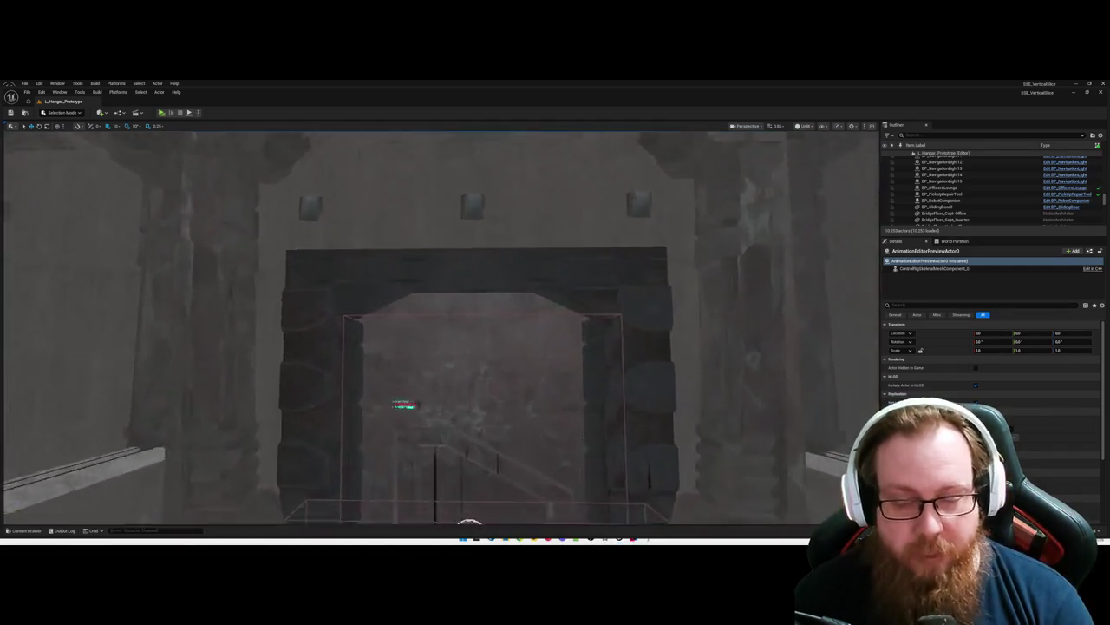
scroll(487, 383, up, 10)
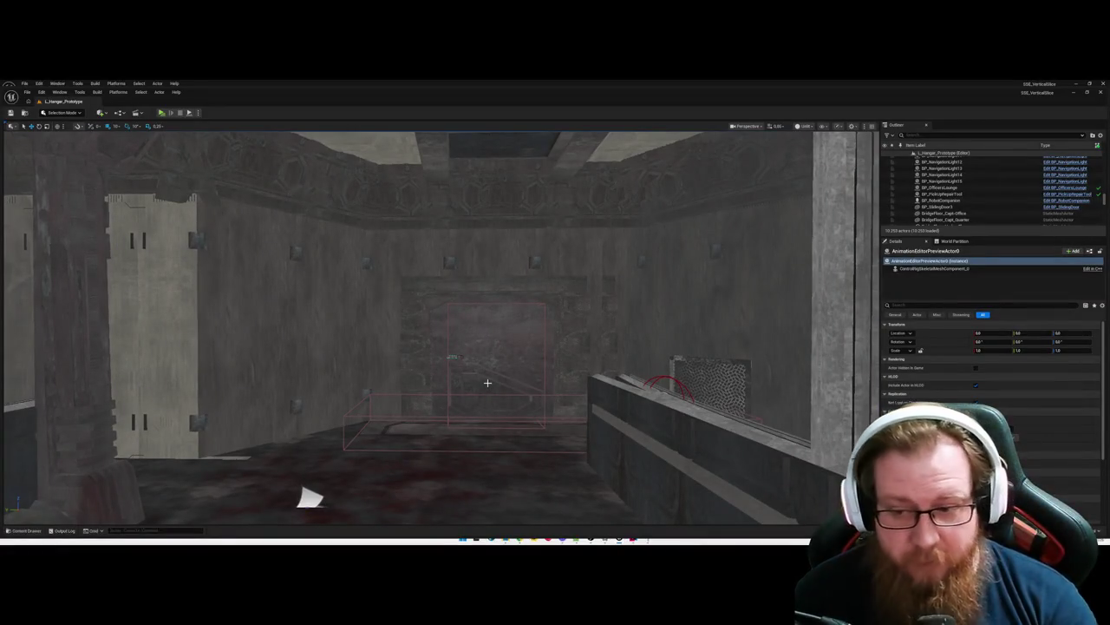
scroll(488, 382, up, 3)
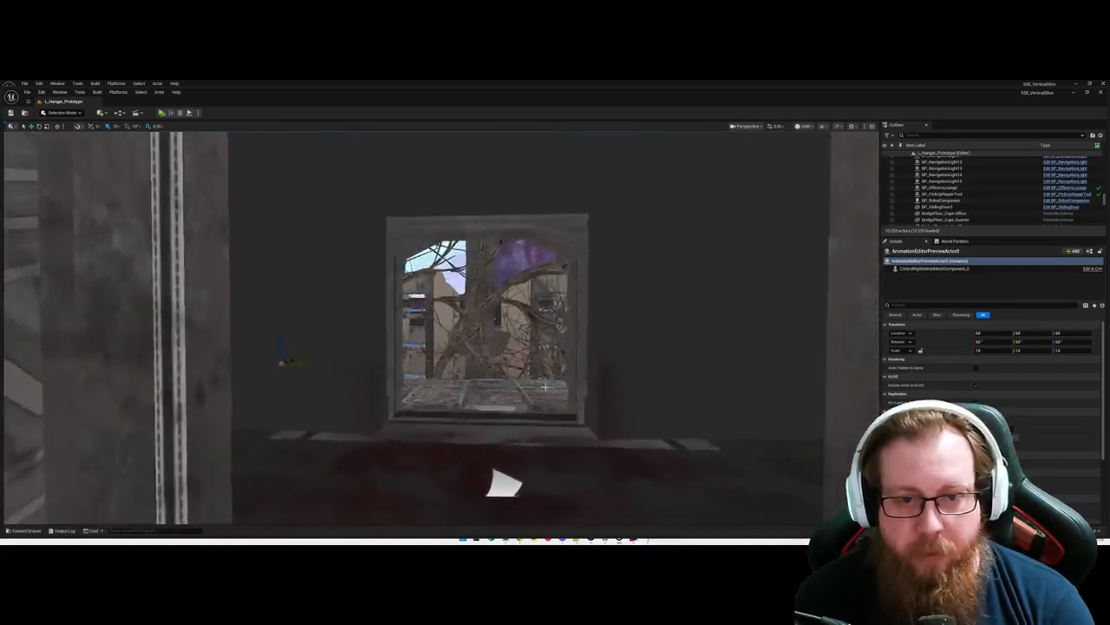
Step: Deselect all actors and fly forward past the trees into the corridor between the shelving walls
key(Escape)
key(w)
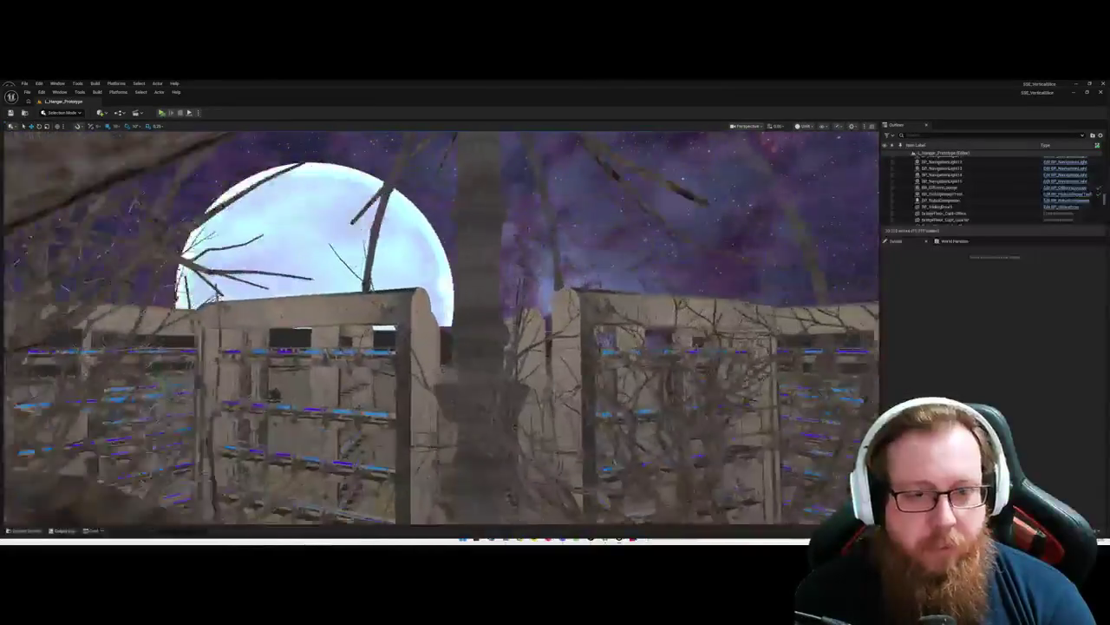
key(w)
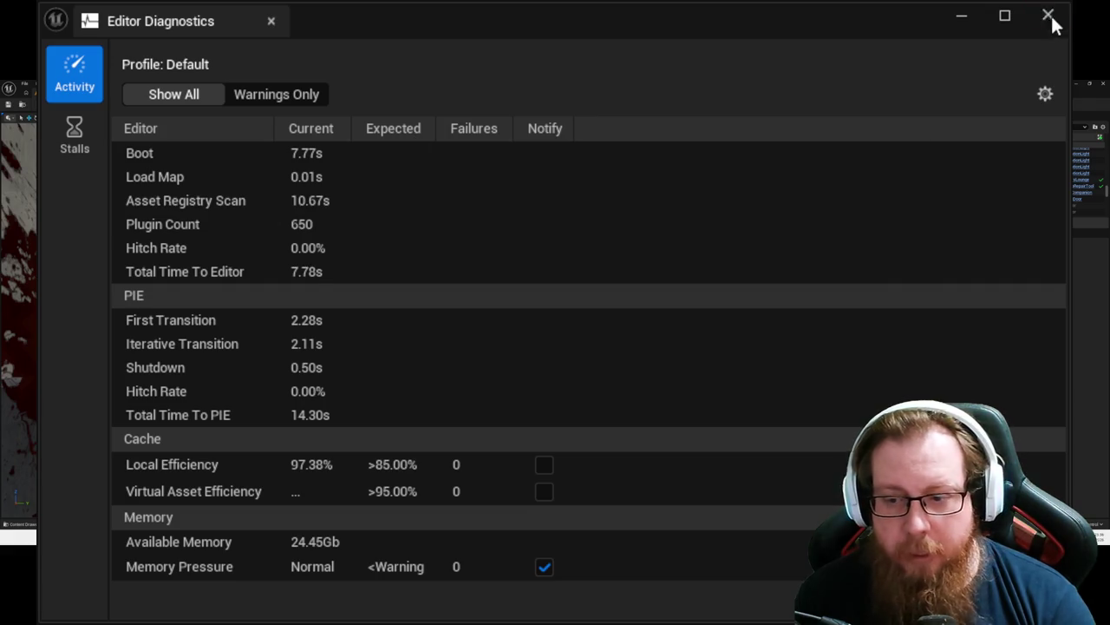
Step: Close the Editor Diagnostics window and dismiss the Trace options list
click(1048, 16)
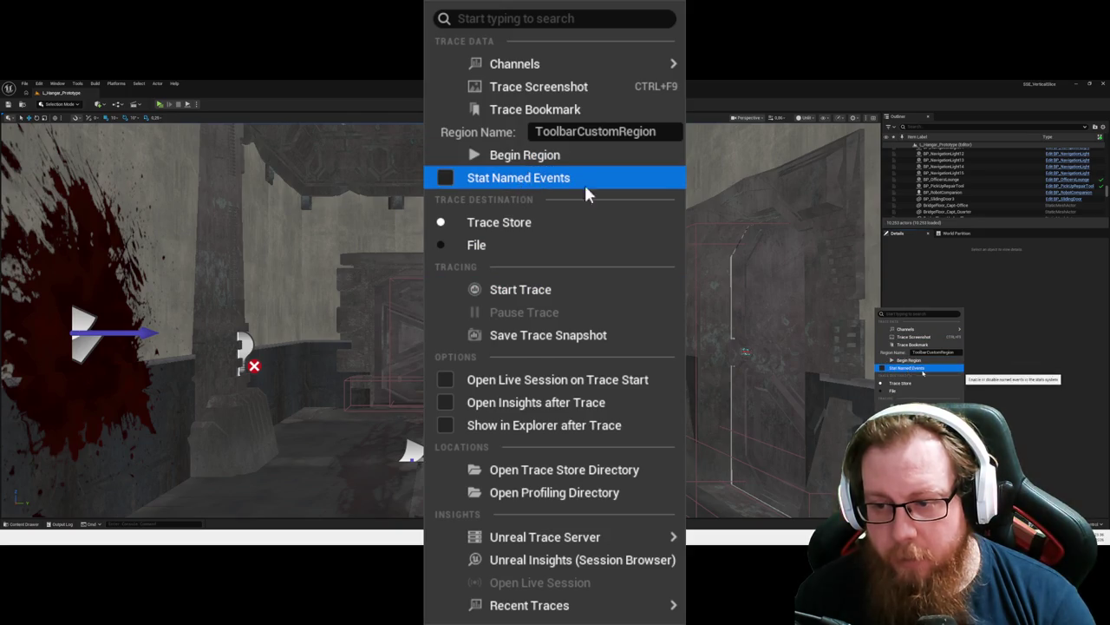
click(1027, 439)
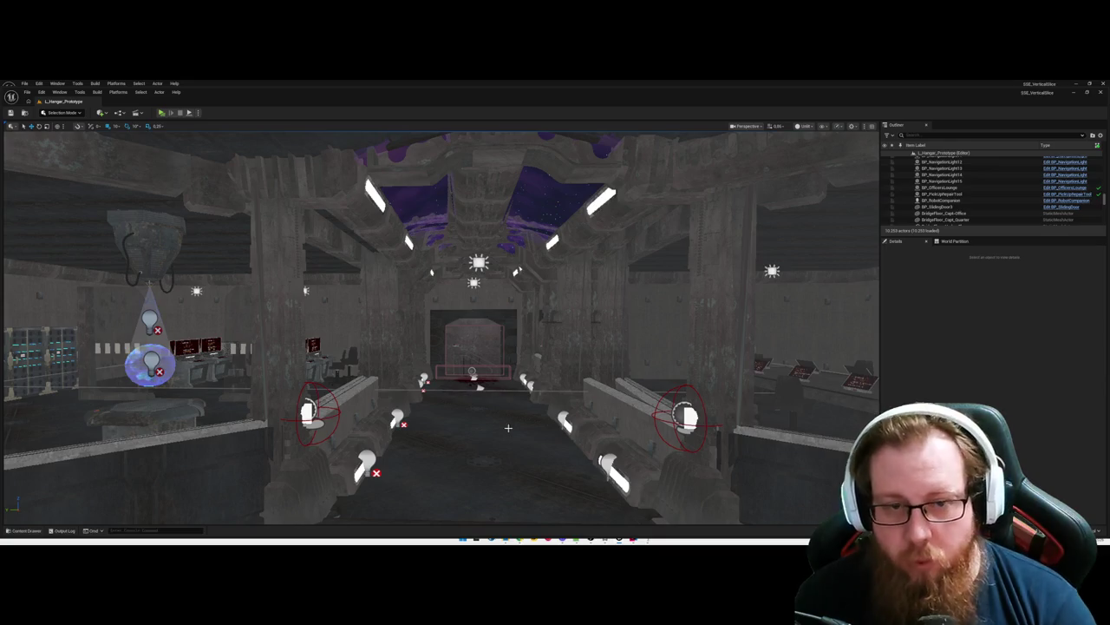
Step: Pull back outside the purple dome and fly past the runway toward the side platform
drag(524, 439, 524, 559)
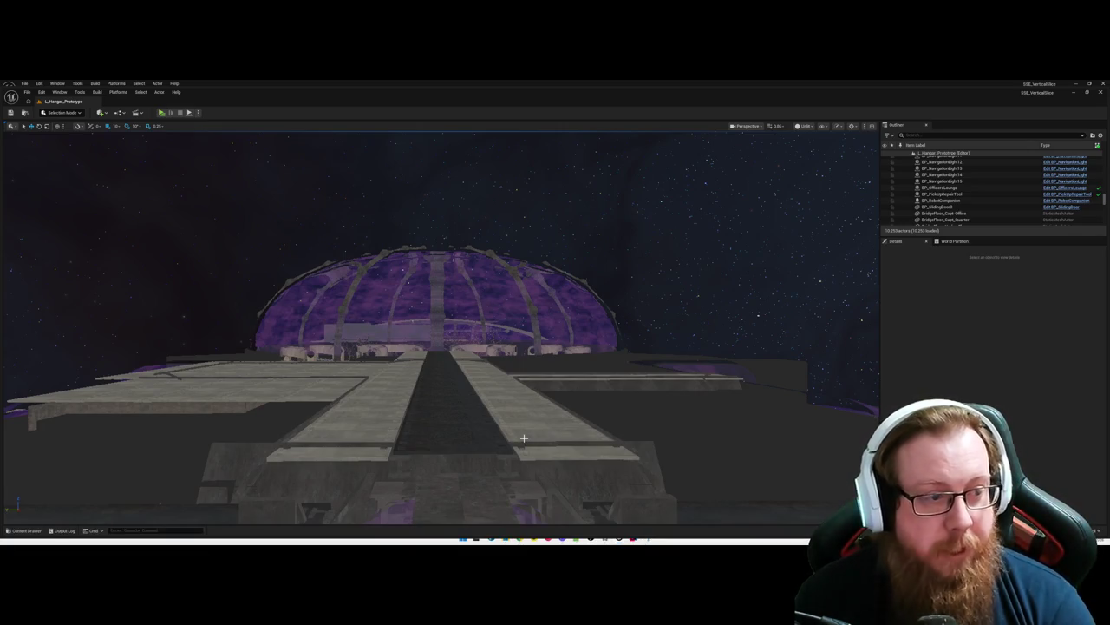
drag(524, 439, 509, 438)
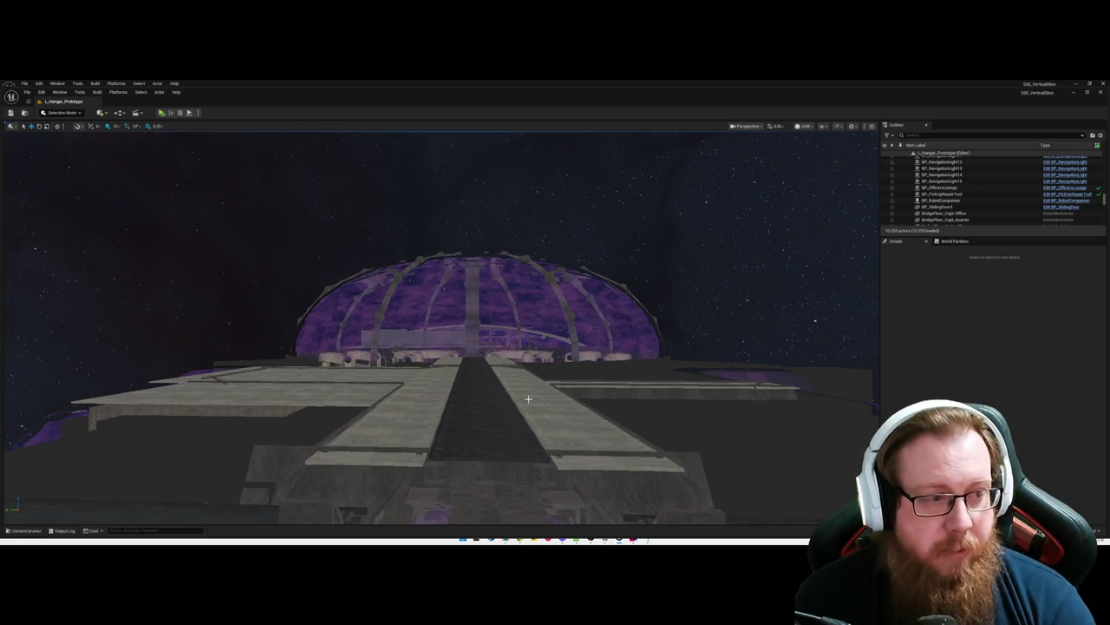
drag(485, 413, 531, 382)
mouse_move(324, 361)
mouse_down()
mouse_move(797, 502)
mouse_move(484, 411)
mouse_up()
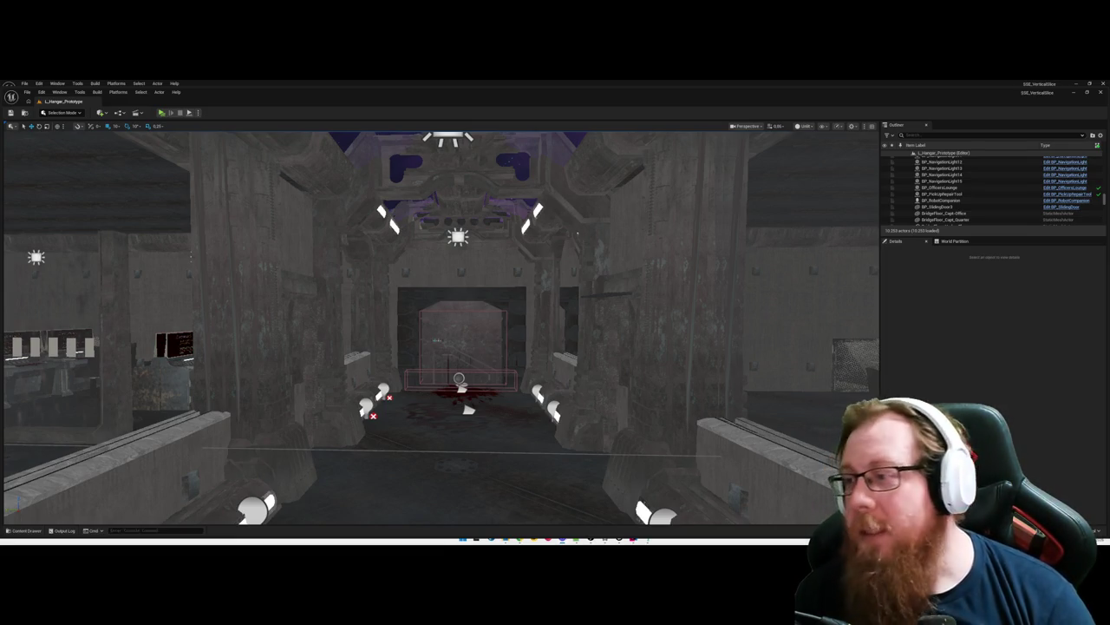
Step: Fly down the corridor, across the bridge and through the doorway into the hangar
key(w)
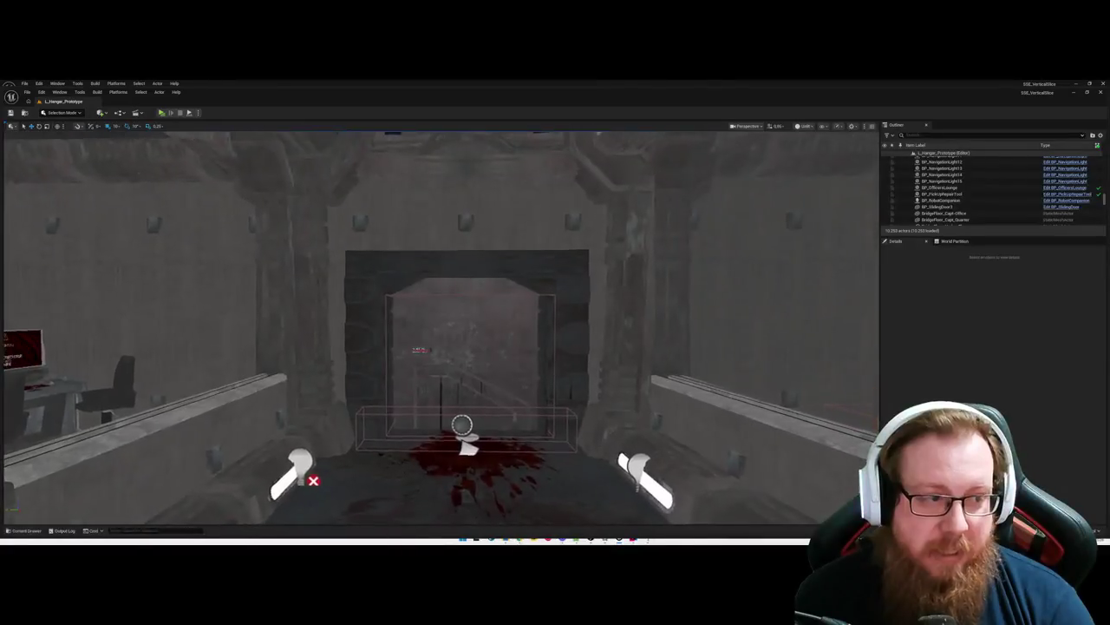
key(w)
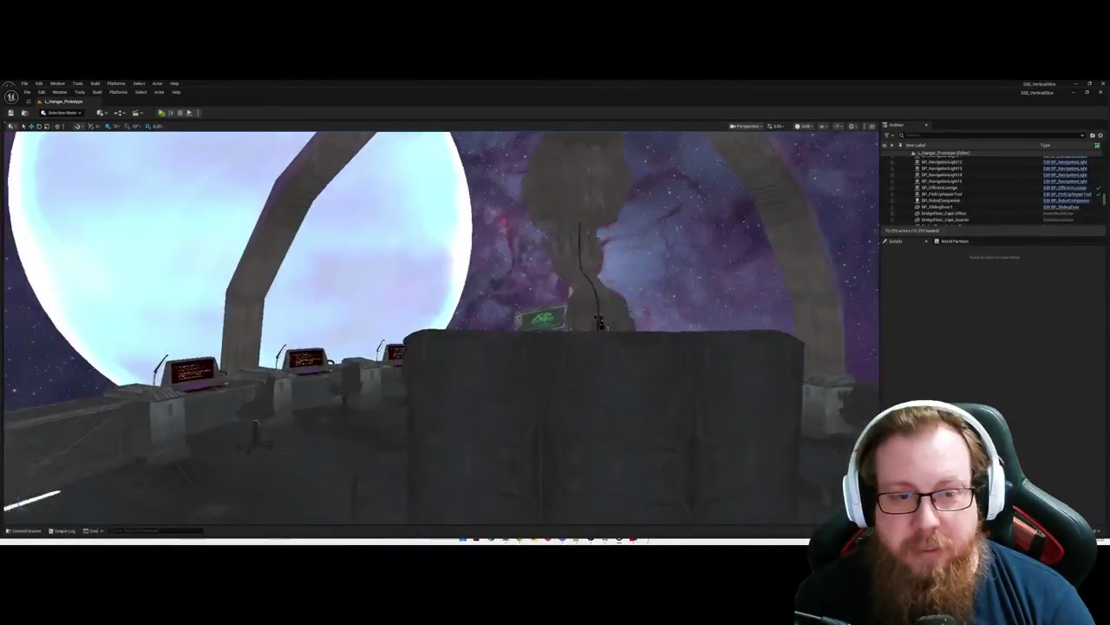
key(w)
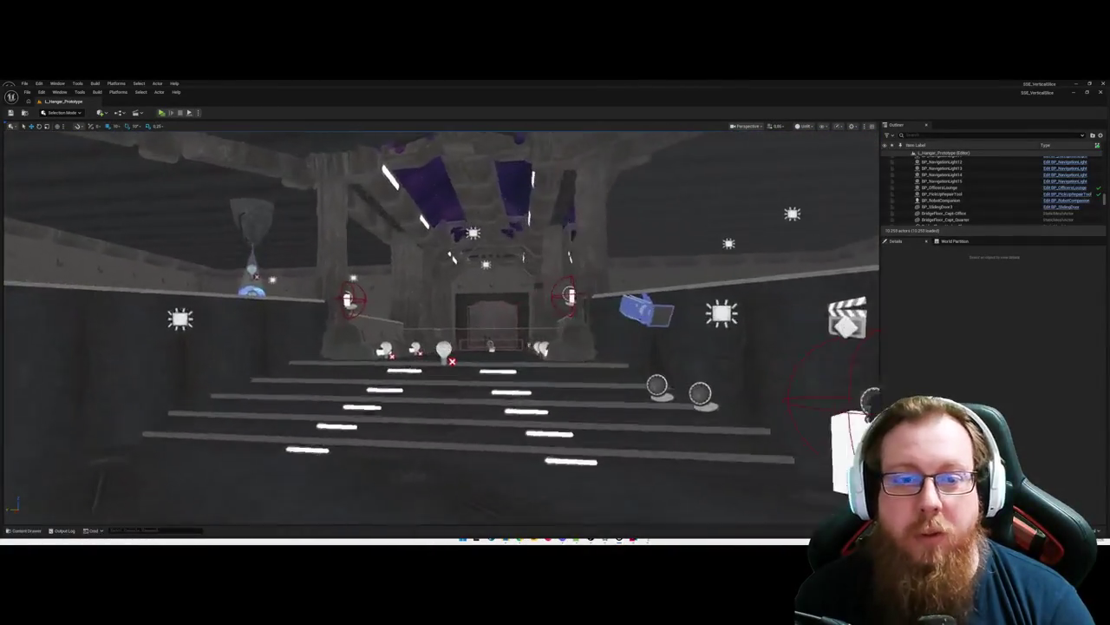
key(w)
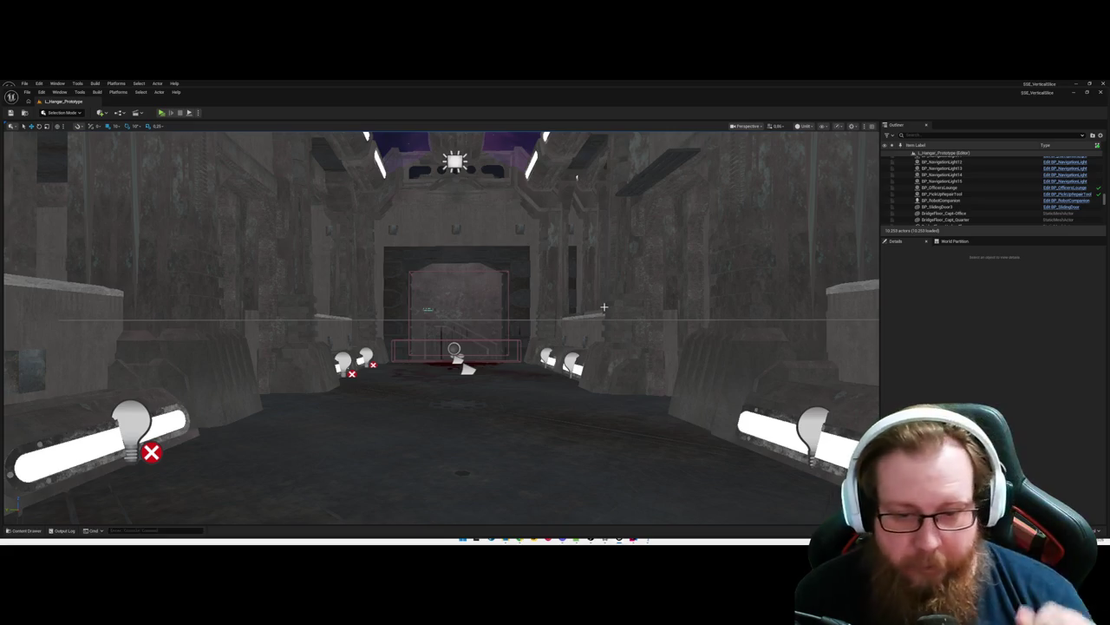
key(w)
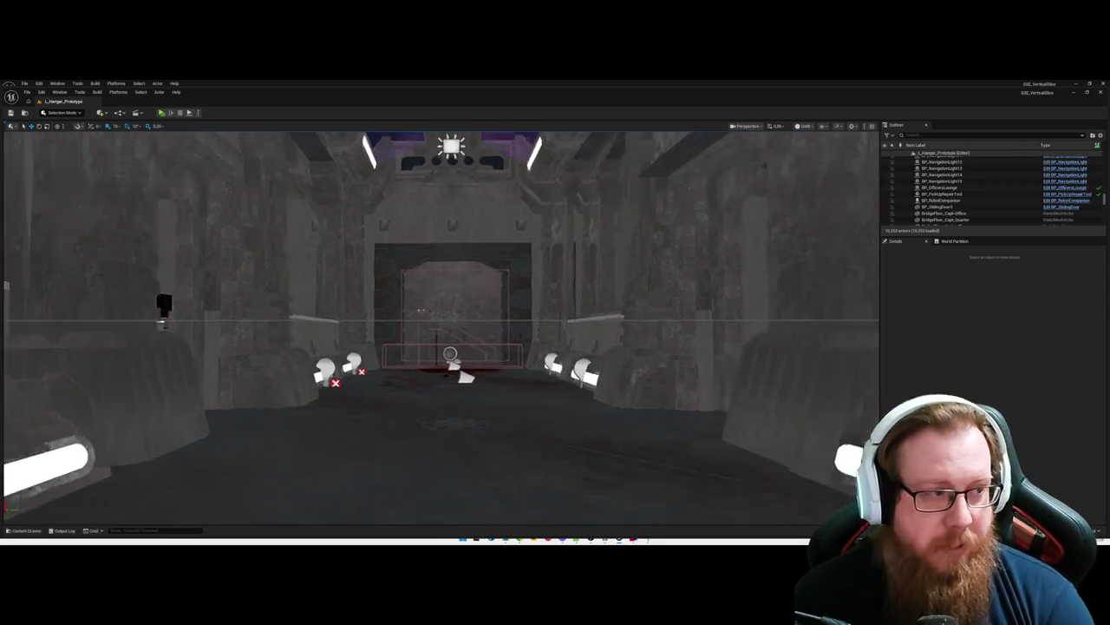
key(w)
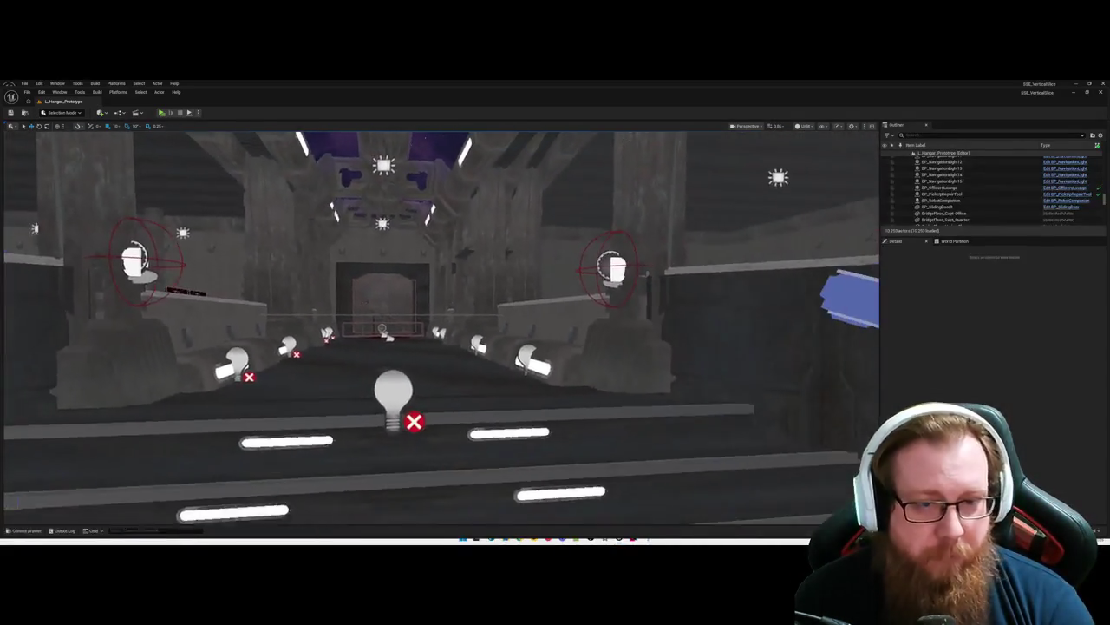
Step: Line the view up head-on with the hangar stairs and corridor doorway
key(w)
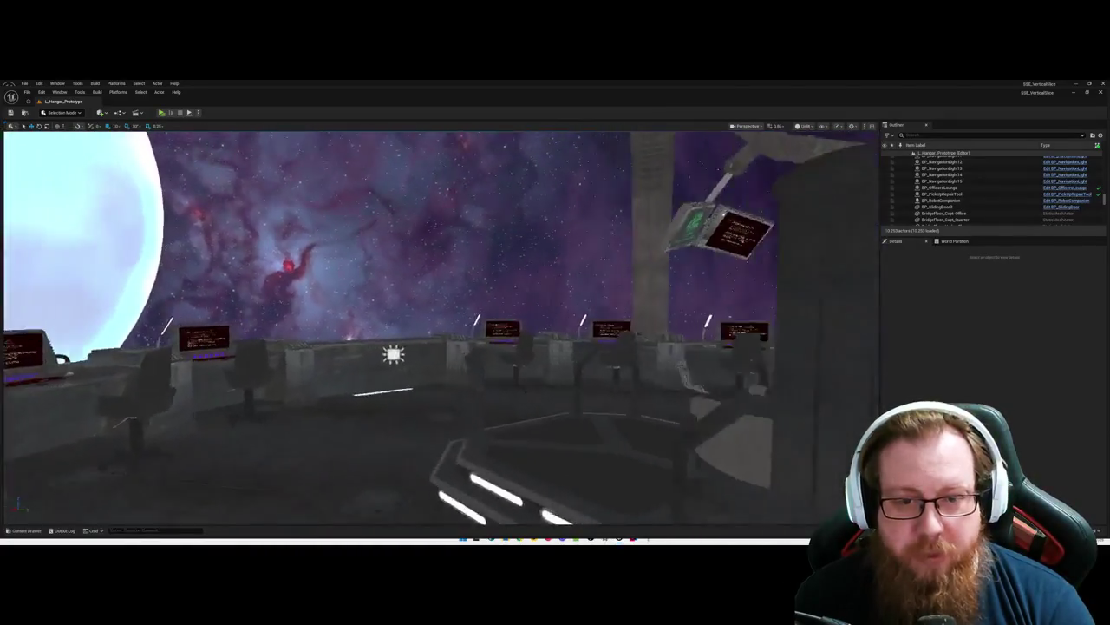
key(w)
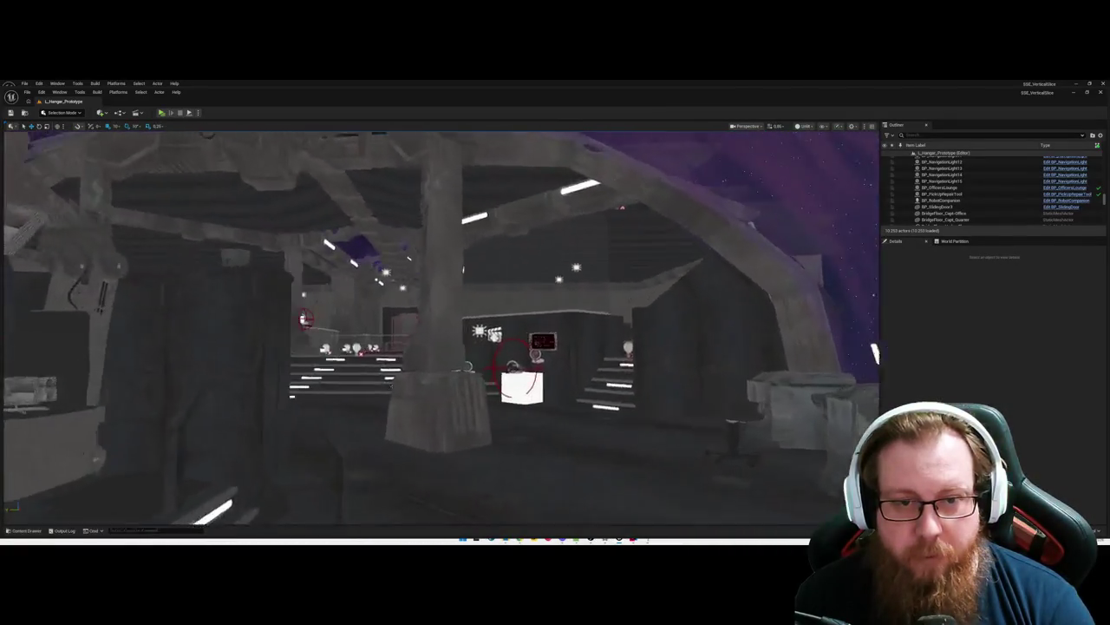
key(w)
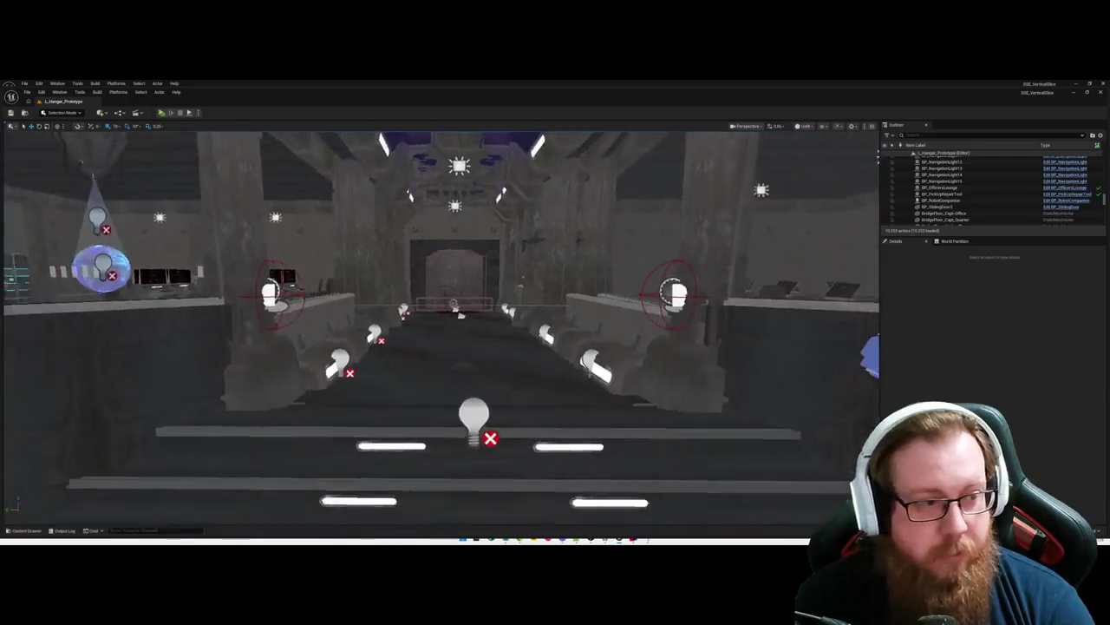
key(w)
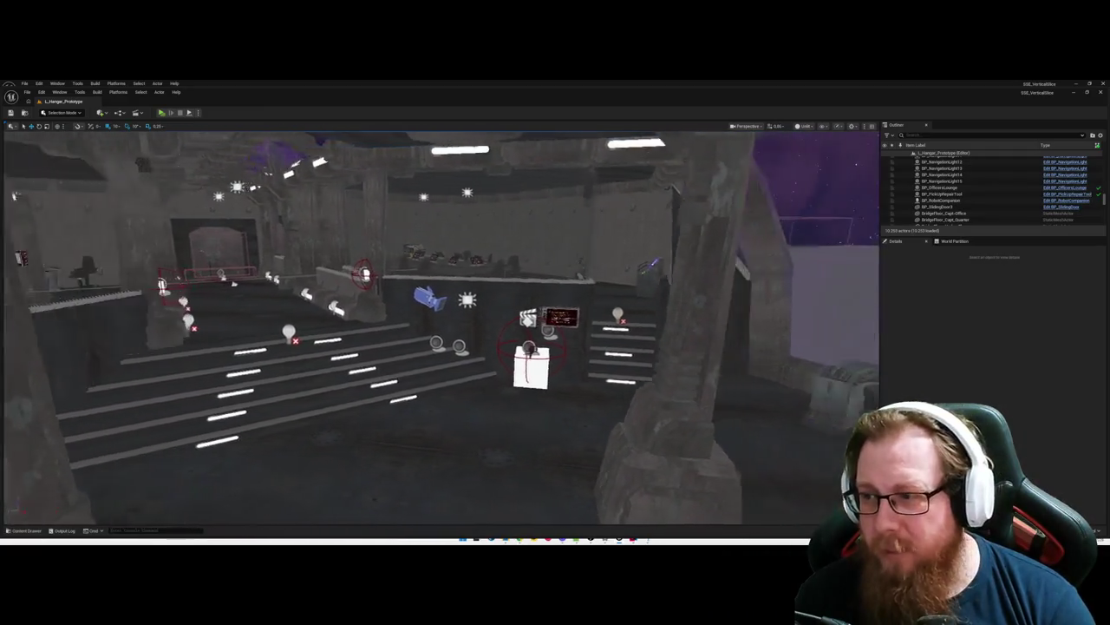
key(w)
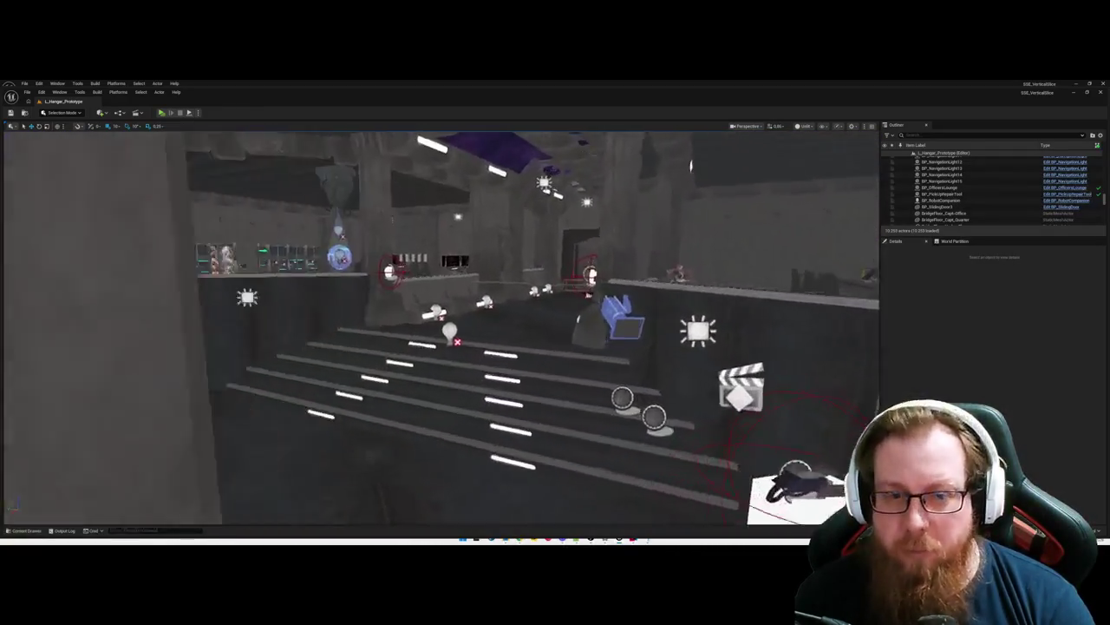
key(a)
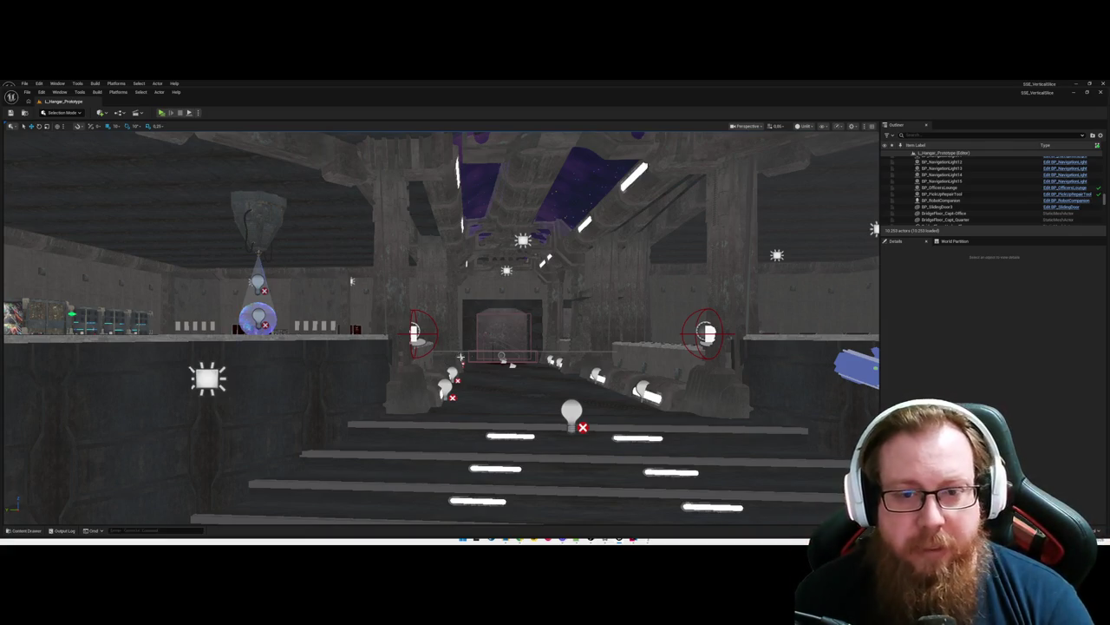
key(d)
key(d)
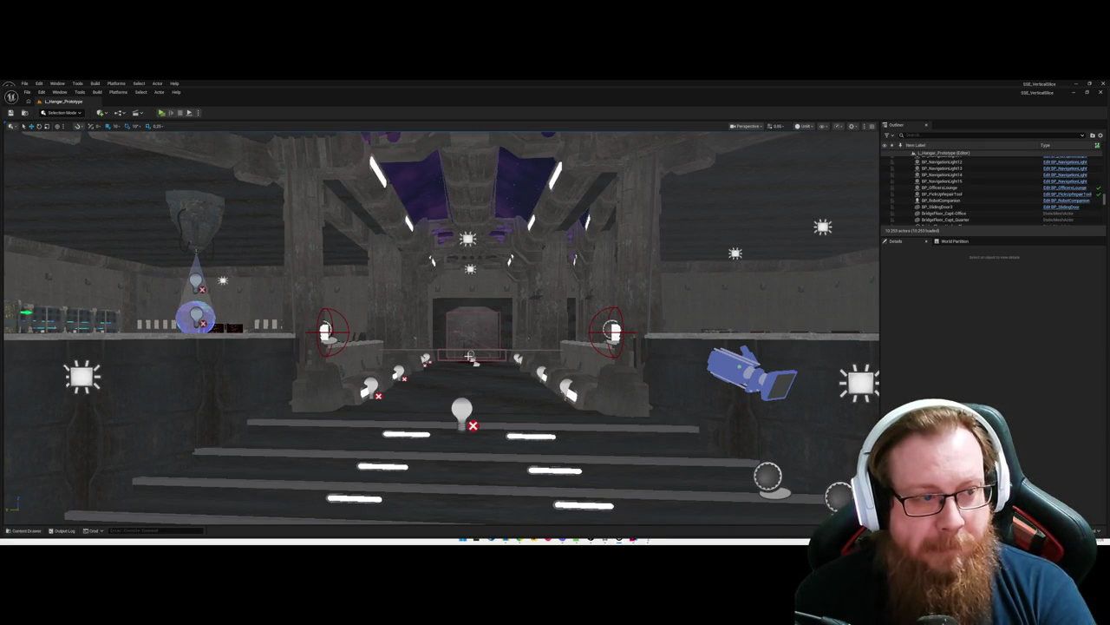
Step: Fly forward through the doorway into the blood-stained room with the player start
scroll(468, 356, up, 3)
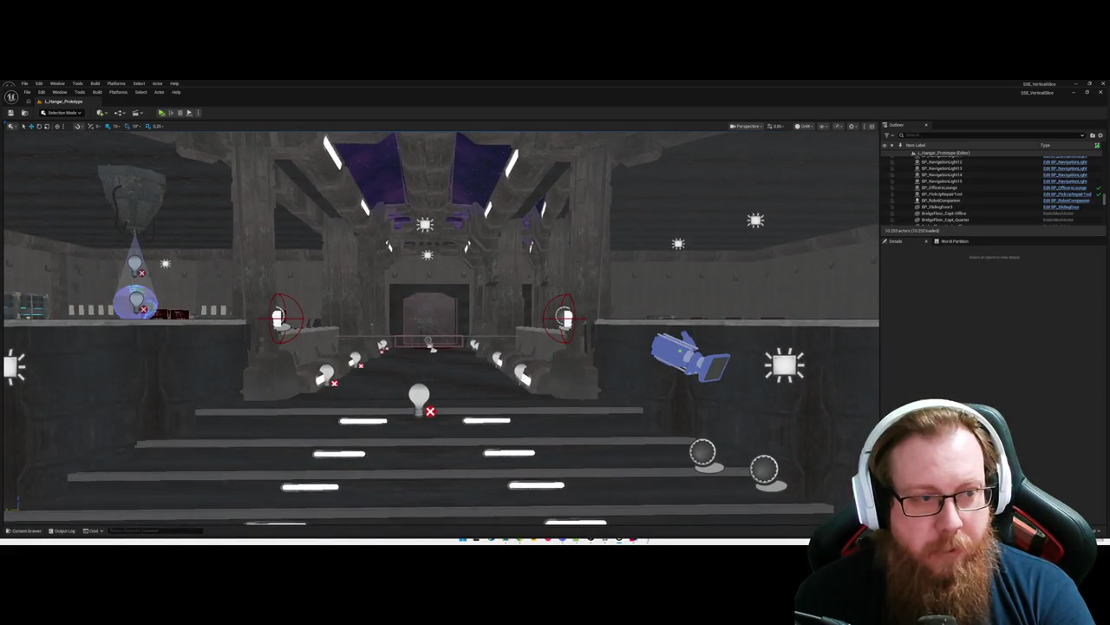
scroll(478, 356, up, 2)
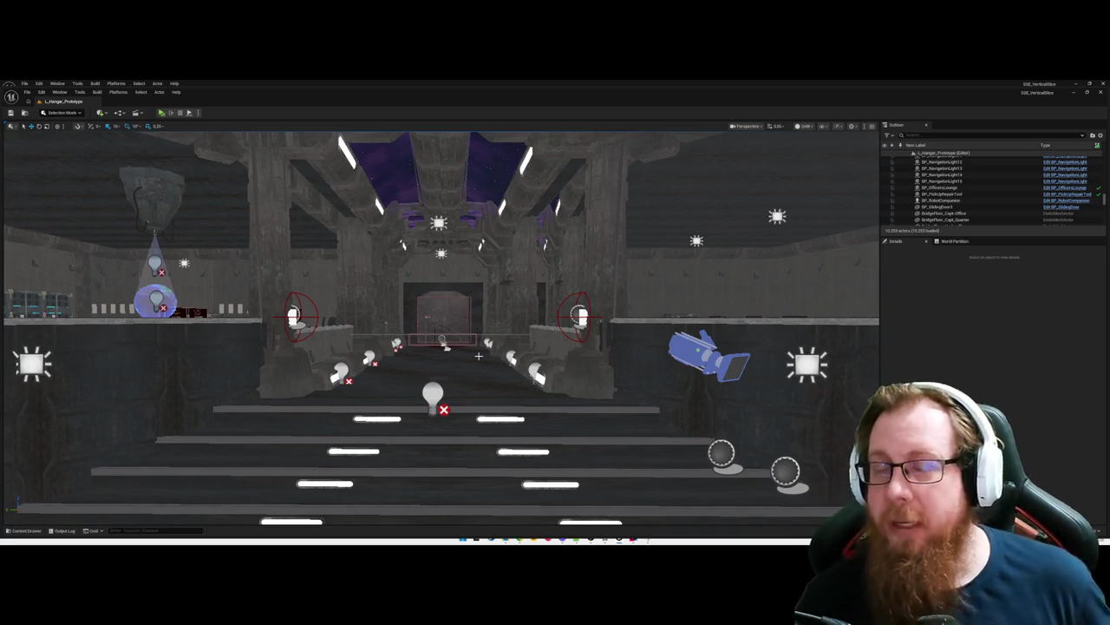
mouse_move(478, 355)
mouse_down()
mouse_move(469, 355)
mouse_move(468, 330)
mouse_move(503, 334)
mouse_move(421, 339)
mouse_move(486, 339)
mouse_move(434, 339)
mouse_move(460, 338)
mouse_move(452, 318)
mouse_move(751, 381)
mouse_move(529, 365)
mouse_up()
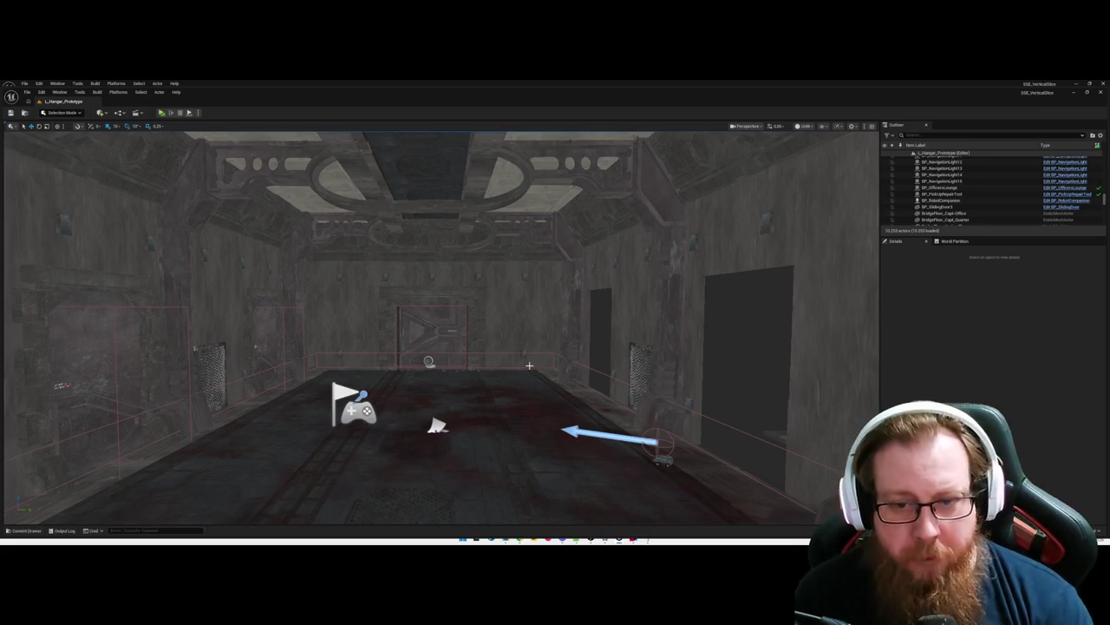
Step: Fly back through the hangar and corridor to overlook the lounge's booths, tables and golden statue
mouse_move(505, 401)
mouse_down()
mouse_move(520, 429)
mouse_move(560, 429)
mouse_up()
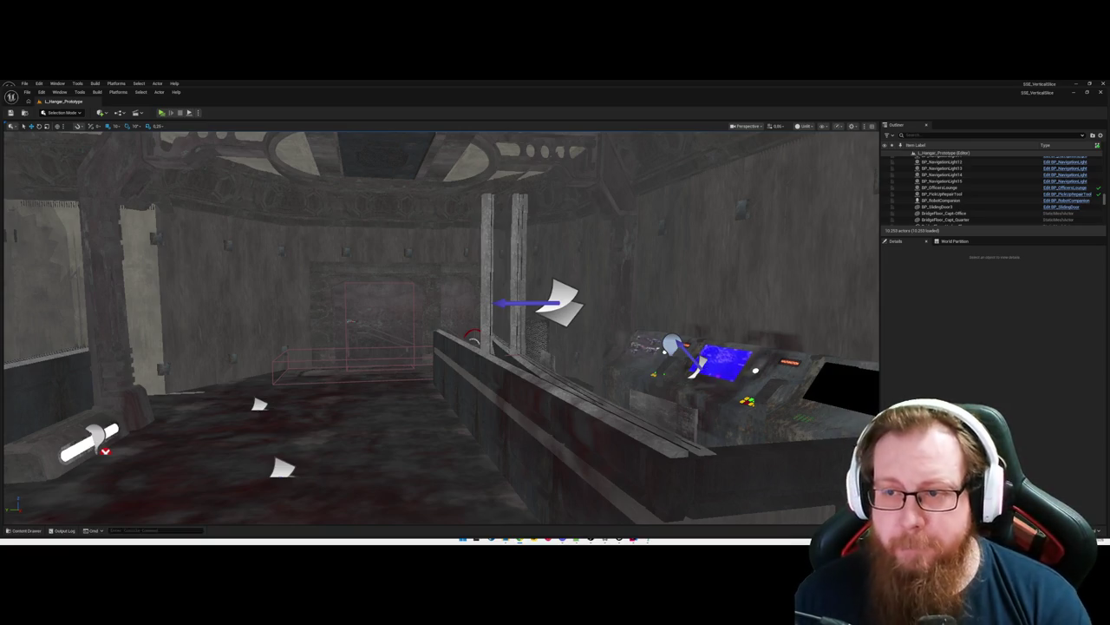
mouse_move(440, 330)
mouse_down()
mouse_move(403, 381)
mouse_move(524, 368)
mouse_move(511, 304)
mouse_up()
mouse_move(473, 390)
mouse_down()
mouse_move(459, 382)
mouse_move(442, 238)
mouse_move(511, 239)
mouse_up()
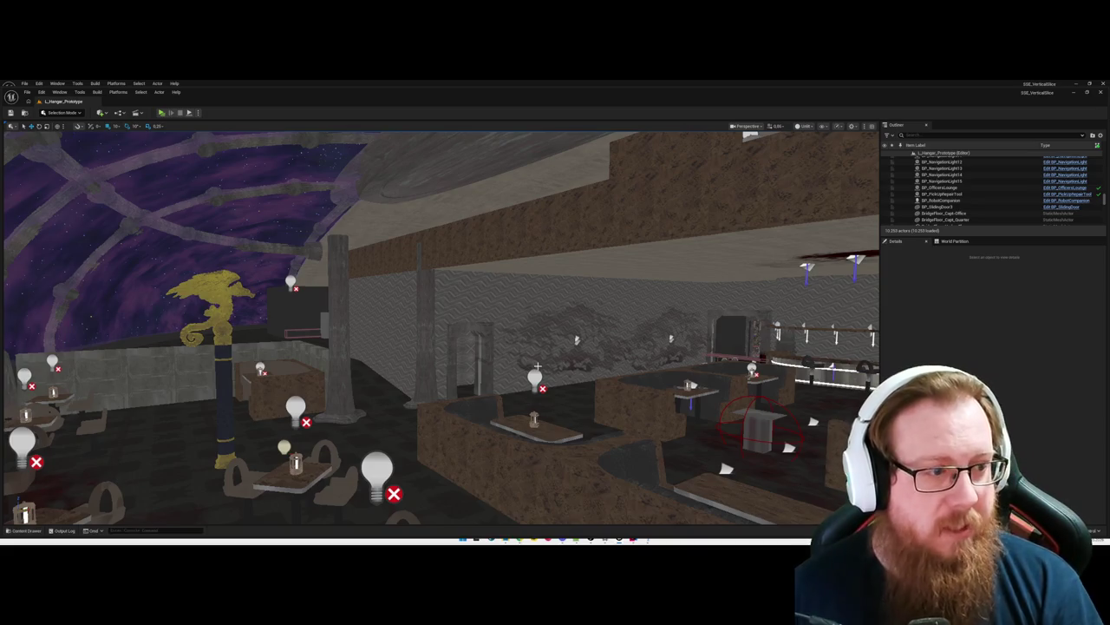
Step: Rise above the lounge and move out to the light-striped rack aisle under the dome
mouse_move(509, 314)
mouse_down()
mouse_move(538, 335)
mouse_move(538, 319)
mouse_move(489, 318)
mouse_move(540, 341)
mouse_up()
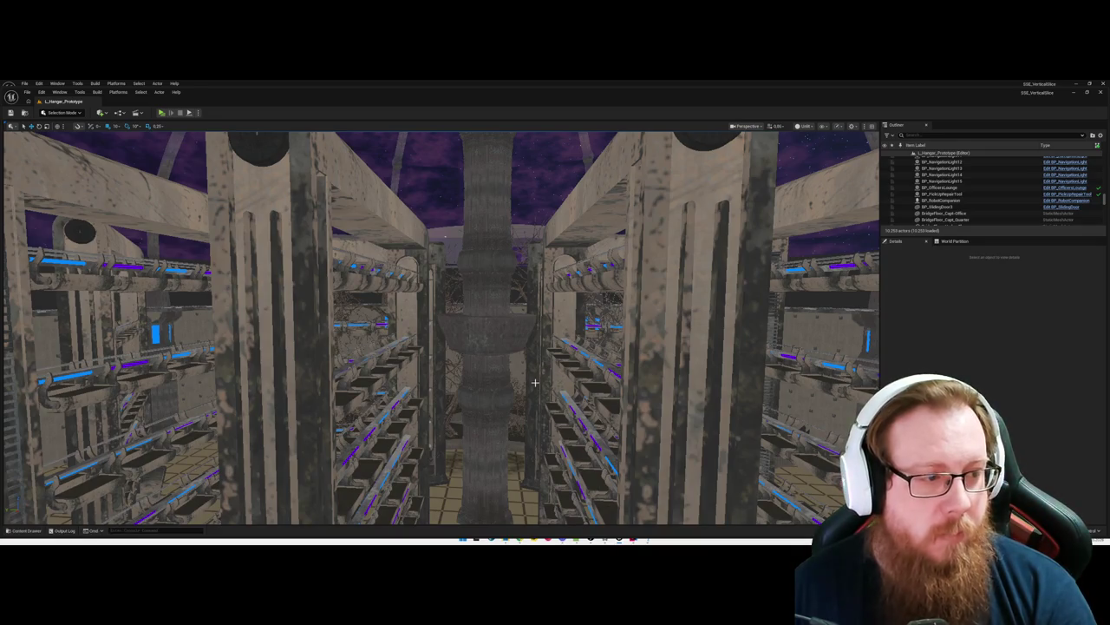
scroll(531, 389, up, 3)
Step: Fly down the rack aisle, through the door and across the lounge toward the bar
key(w)
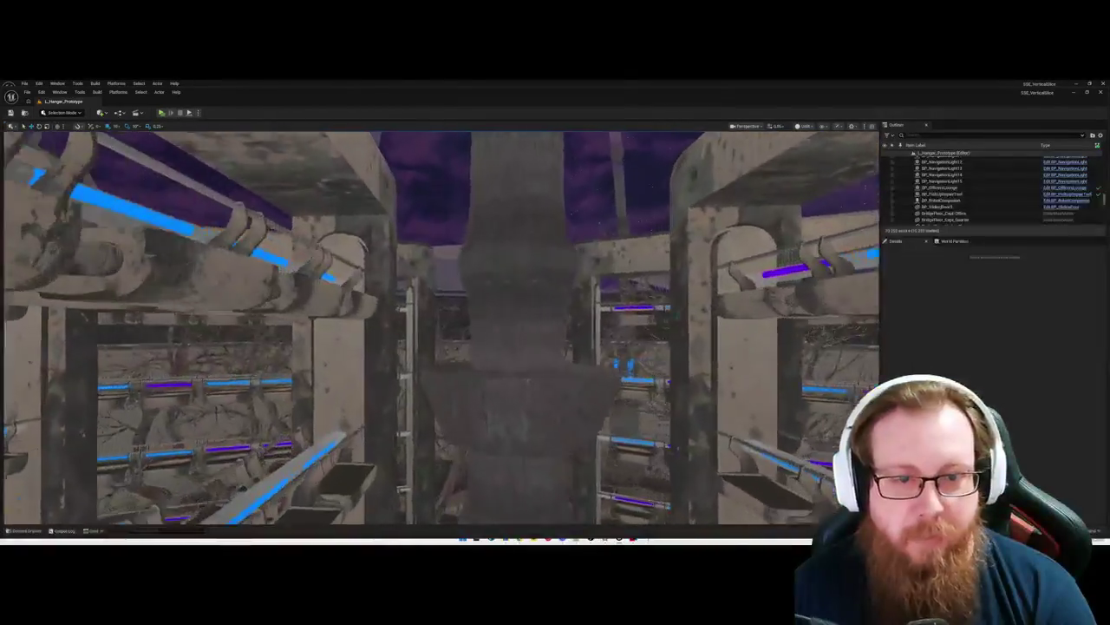
key(w)
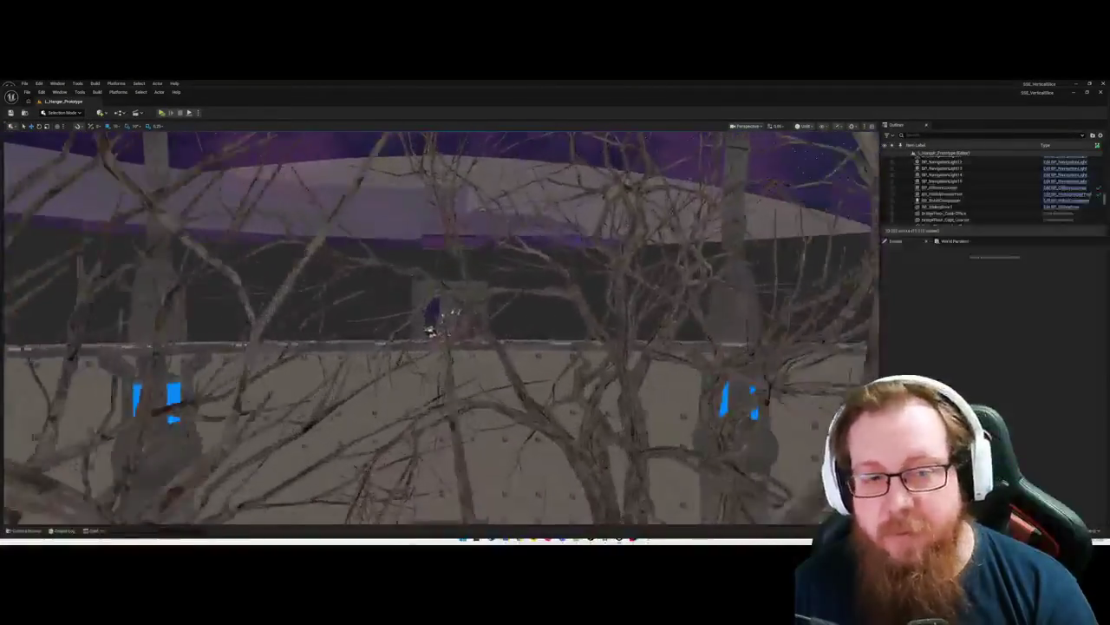
key(w)
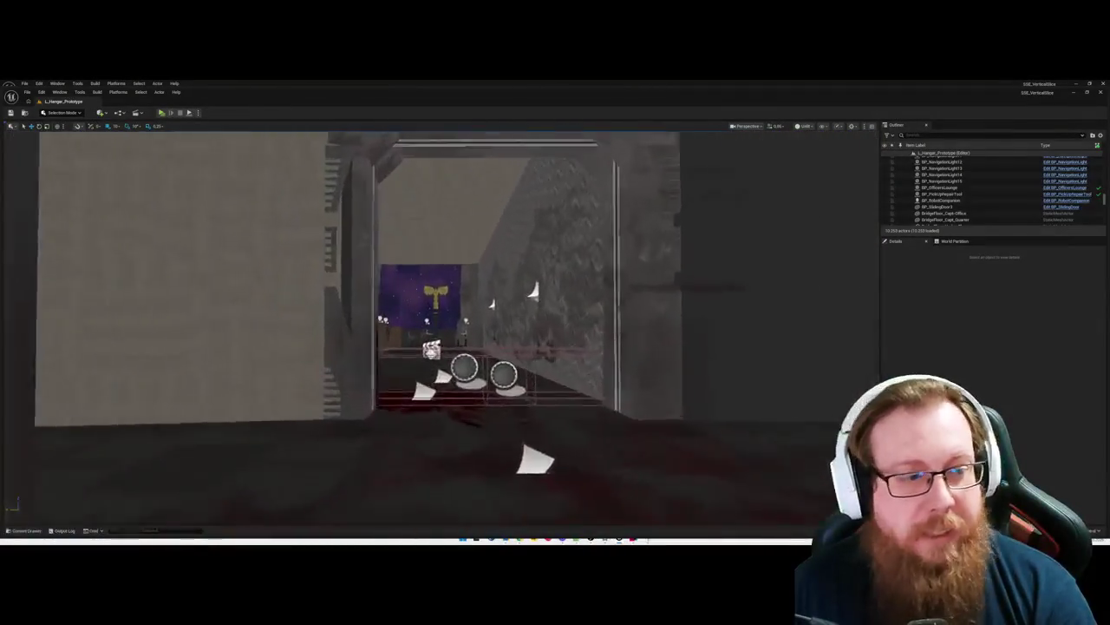
key(w)
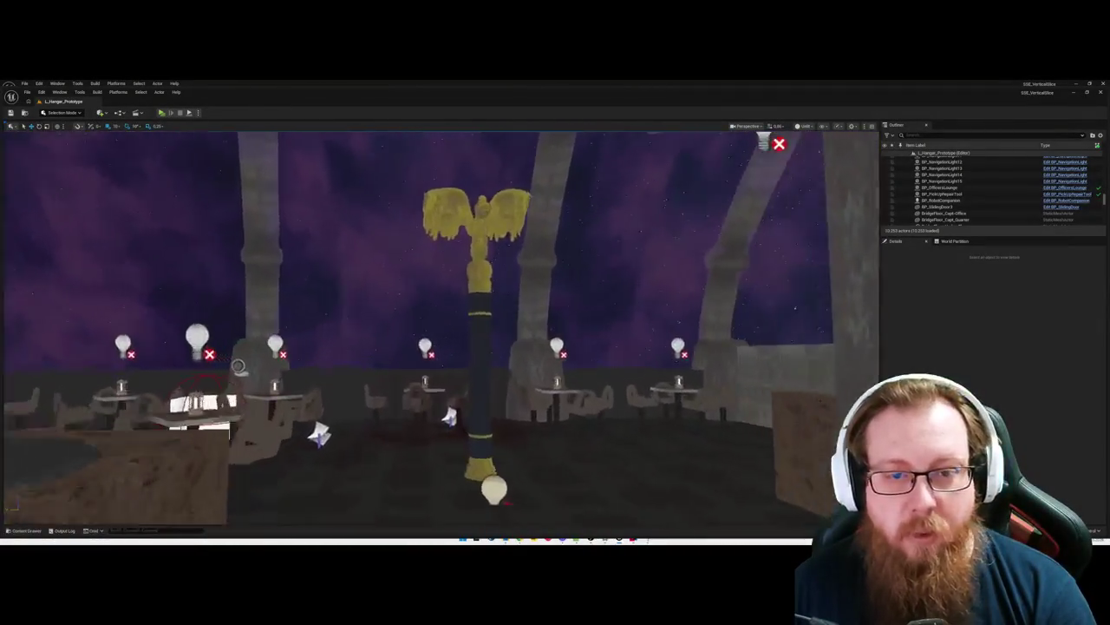
key(w)
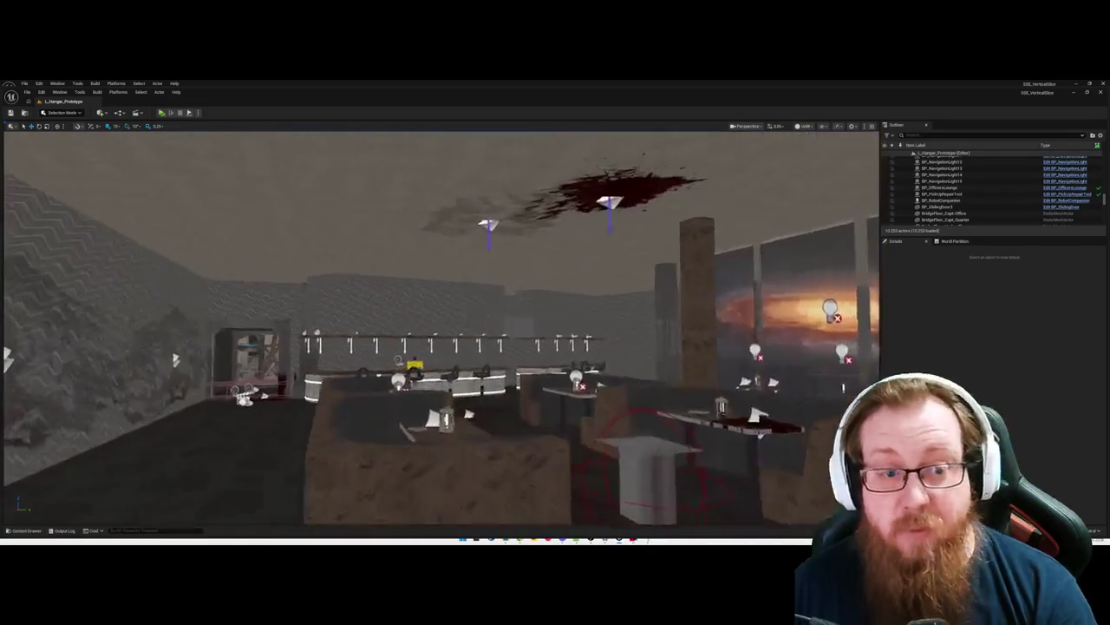
key(w)
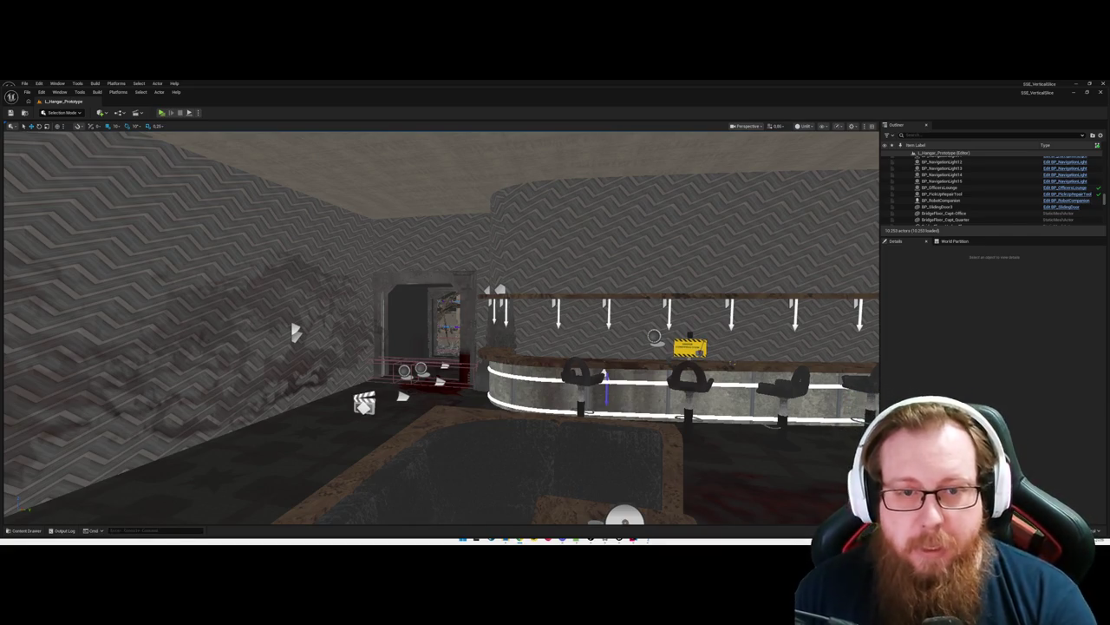
Step: Move forward to the doorway facing the trees and switch the viewport to Lit shading
scroll(584, 380, up, 10)
scroll(584, 380, up, 8)
key(alt+4)
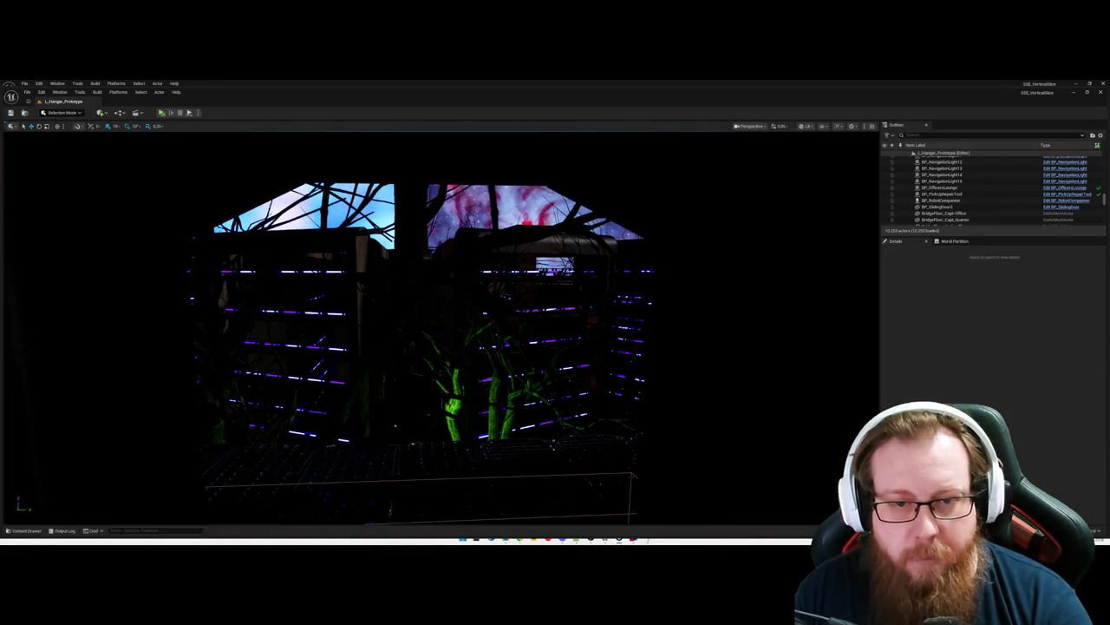
Step: Look around the lit lounge and enable Game View to hide editor icons
scroll(584, 380, up, 15)
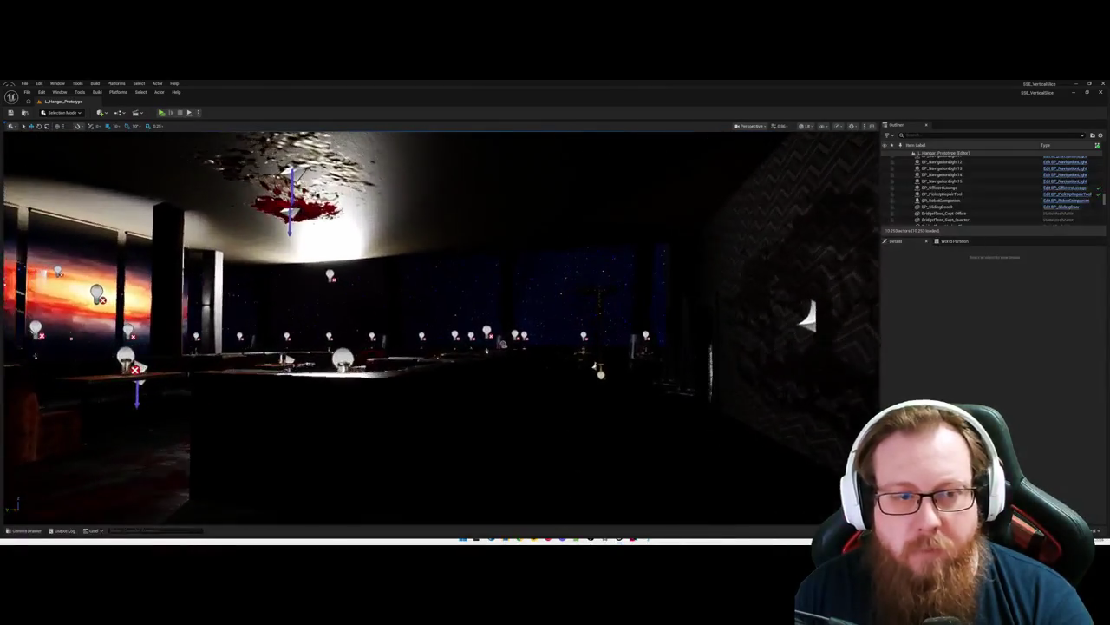
mouse_move(440, 328)
mouse_down()
mouse_move(328, 328)
mouse_move(572, 328)
mouse_move(434, 328)
mouse_up()
key(g)
mouse_move(480, 402)
mouse_down()
mouse_move(468, 338)
mouse_move(469, 356)
mouse_up()
Step: Select and focus on the seahorse chandelier, then shift the view toward the tables
click(473, 331)
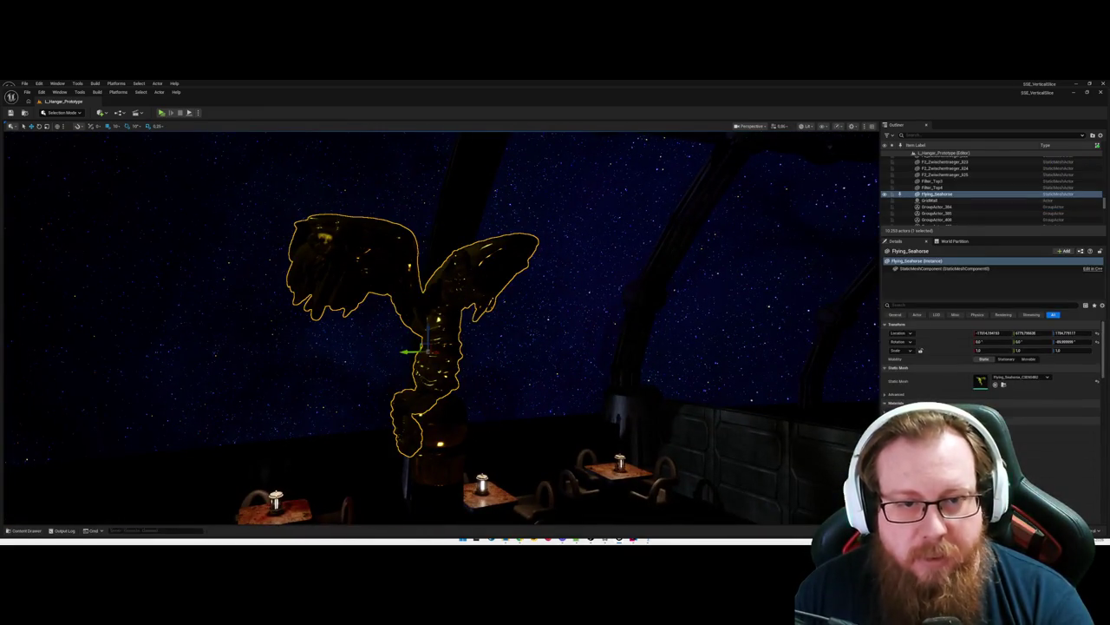
key(f)
mouse_move(473, 364)
mouse_down()
mouse_move(470, 347)
mouse_move(458, 371)
mouse_move(375, 364)
mouse_move(408, 364)
mouse_move(409, 383)
mouse_move(486, 383)
mouse_up()
key(Escape)
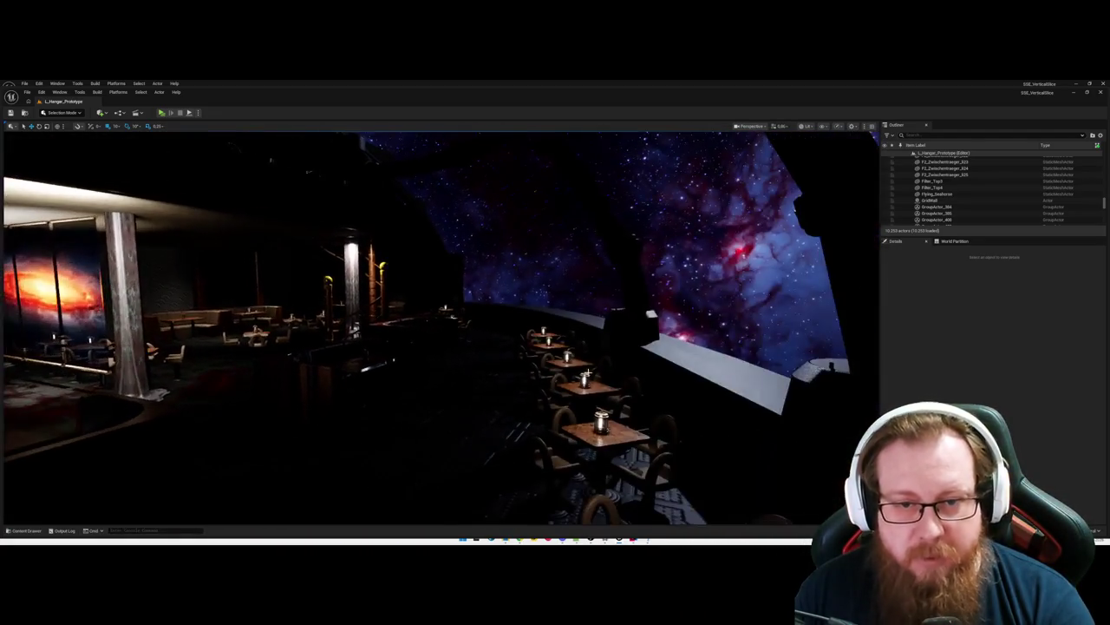
Step: Inspect a rect light above a table, deselect it, and pan across the bar area
click(568, 371)
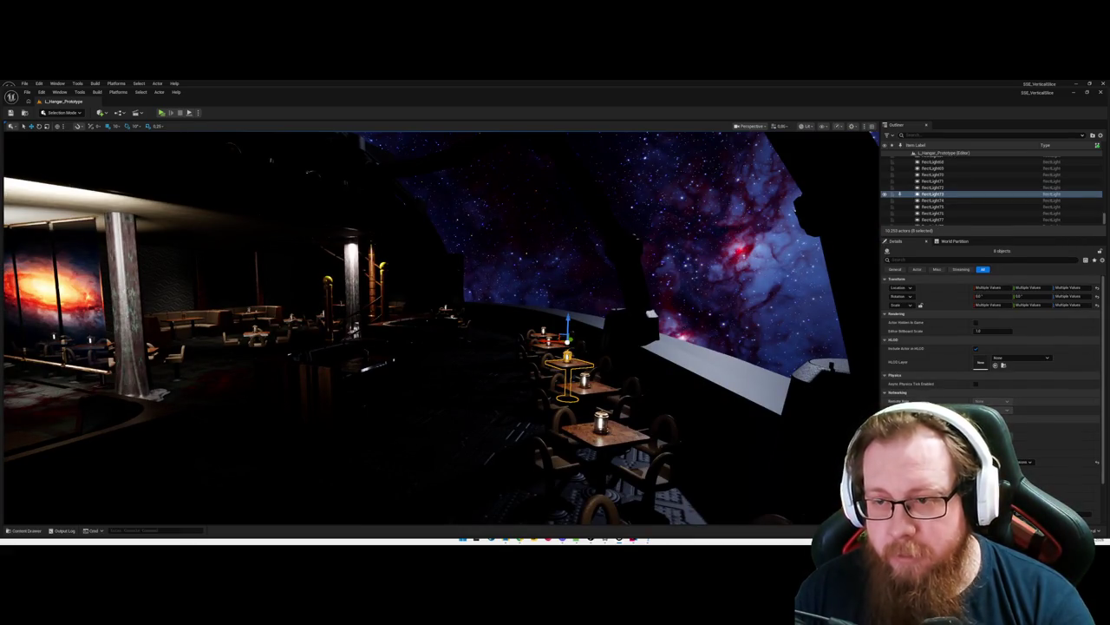
mouse_move(517, 388)
mouse_down()
mouse_move(479, 394)
mouse_move(486, 379)
mouse_move(199, 389)
mouse_move(677, 378)
mouse_up()
key(Escape)
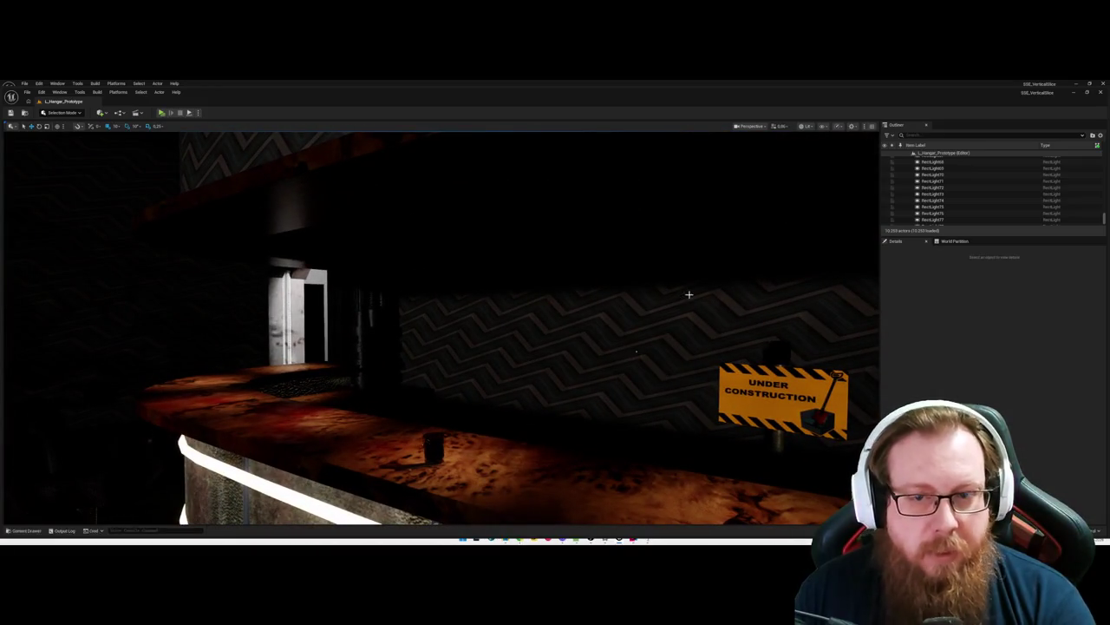
mouse_move(604, 379)
mouse_down()
mouse_move(544, 379)
mouse_move(569, 379)
mouse_up()
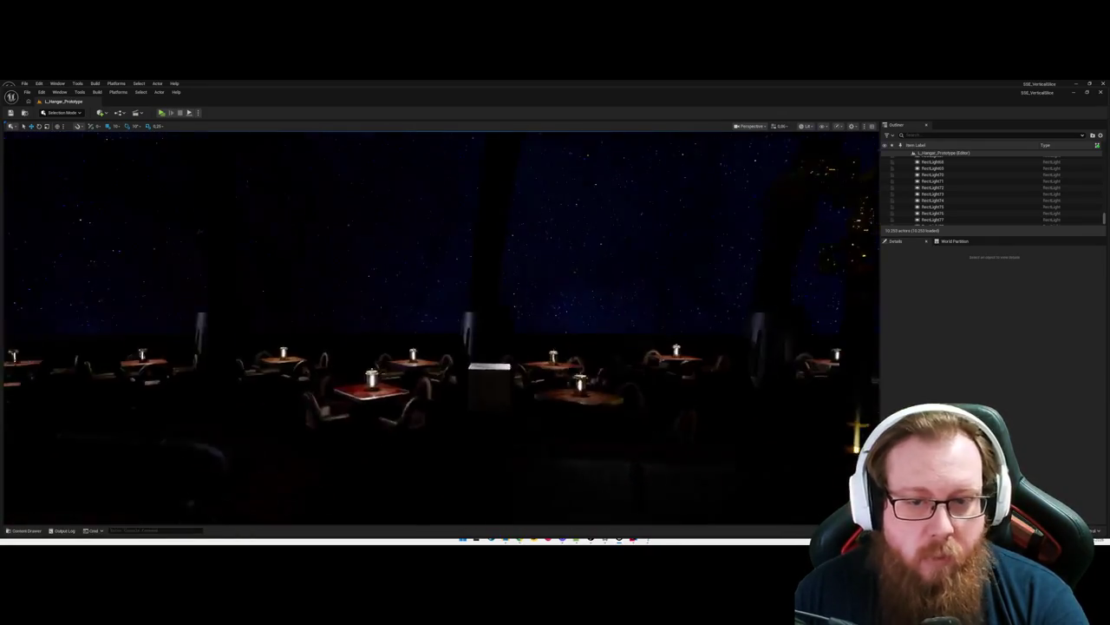
Step: Inspect the BP_BreakableProp2 cube, then launch the level as a Standalone Game
click(479, 343)
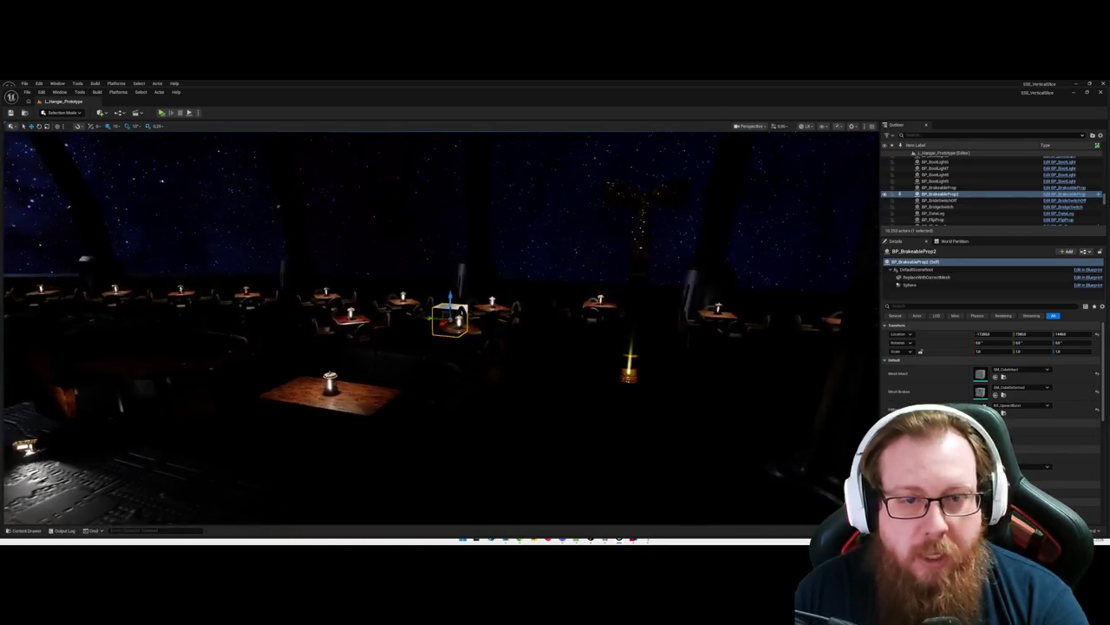
key(Escape)
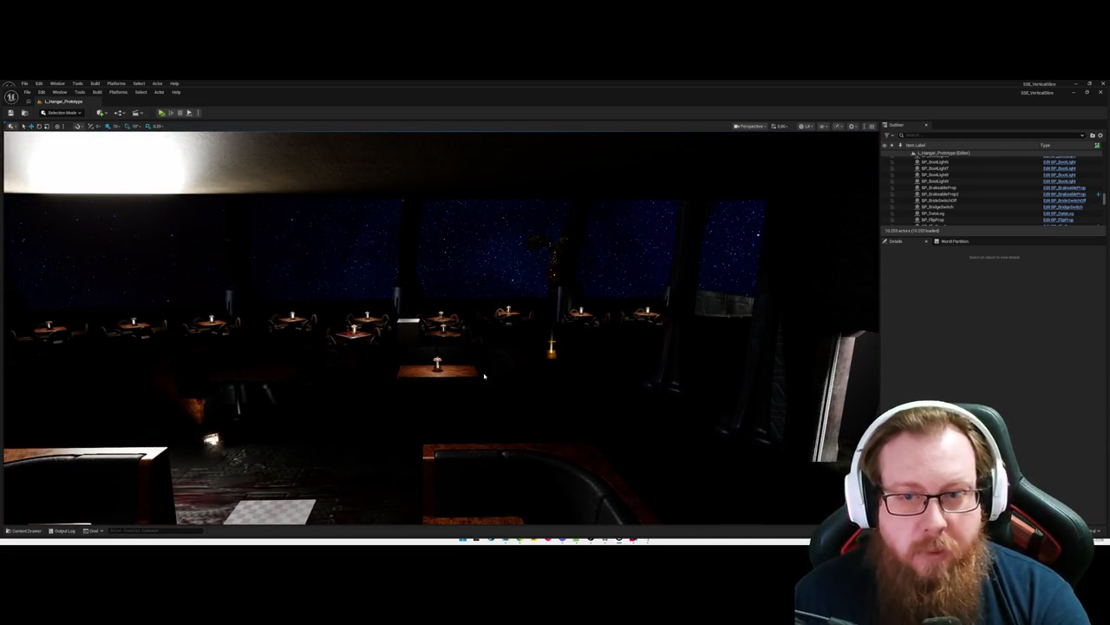
key(alt+p)
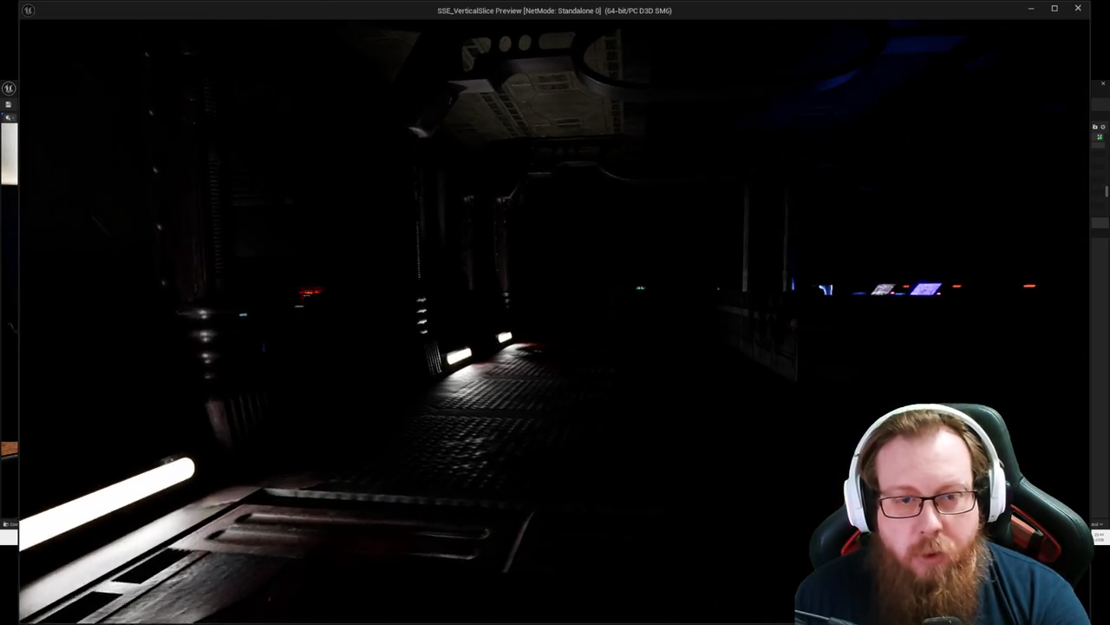
Step: Walk down the corridor into the starlit room, approaching and leaving the purple-lit wall
key(w)
key(w)
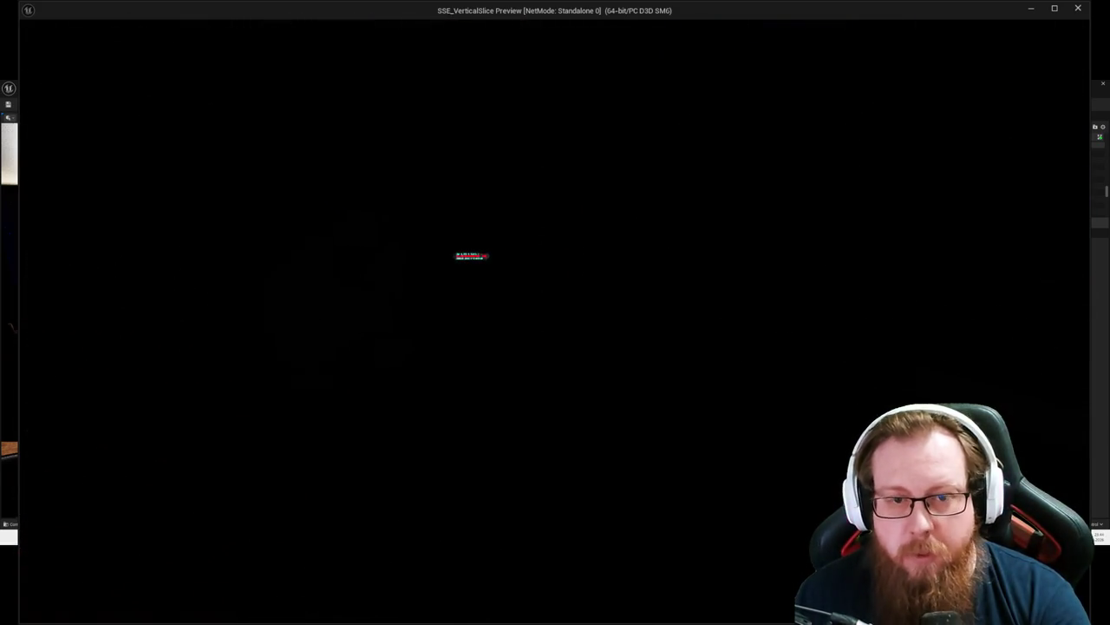
key(s)
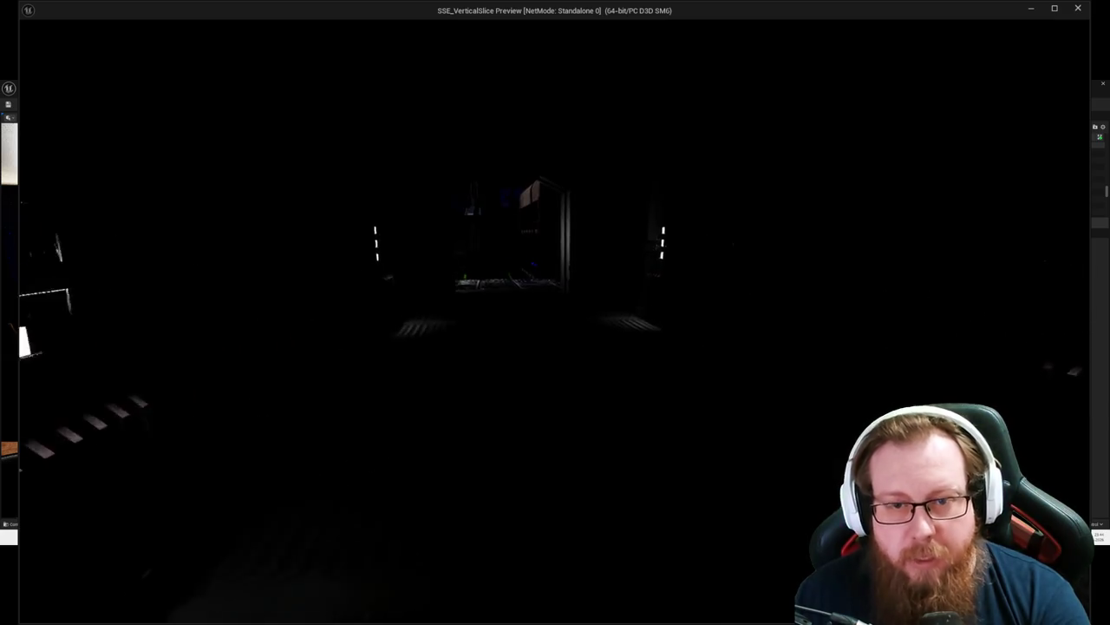
key(w)
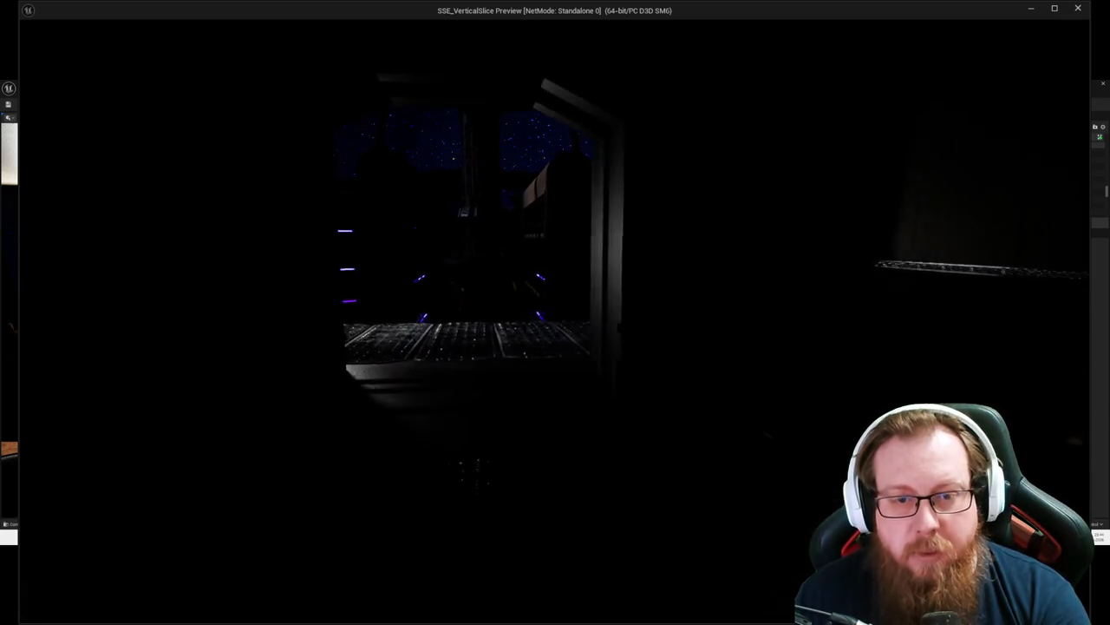
key(w)
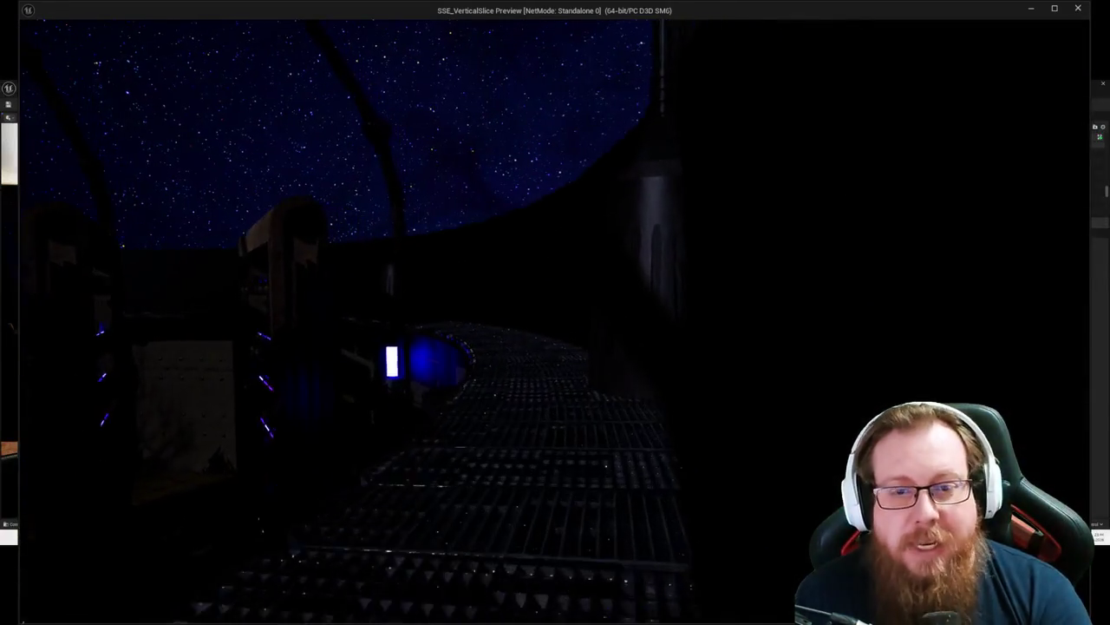
key(a)
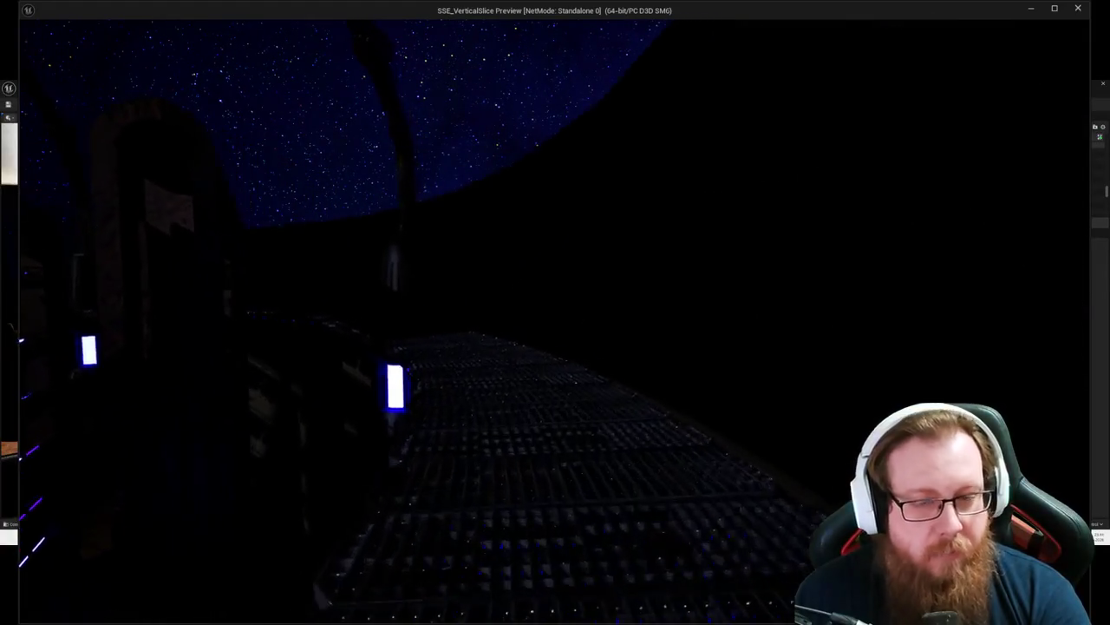
key(a)
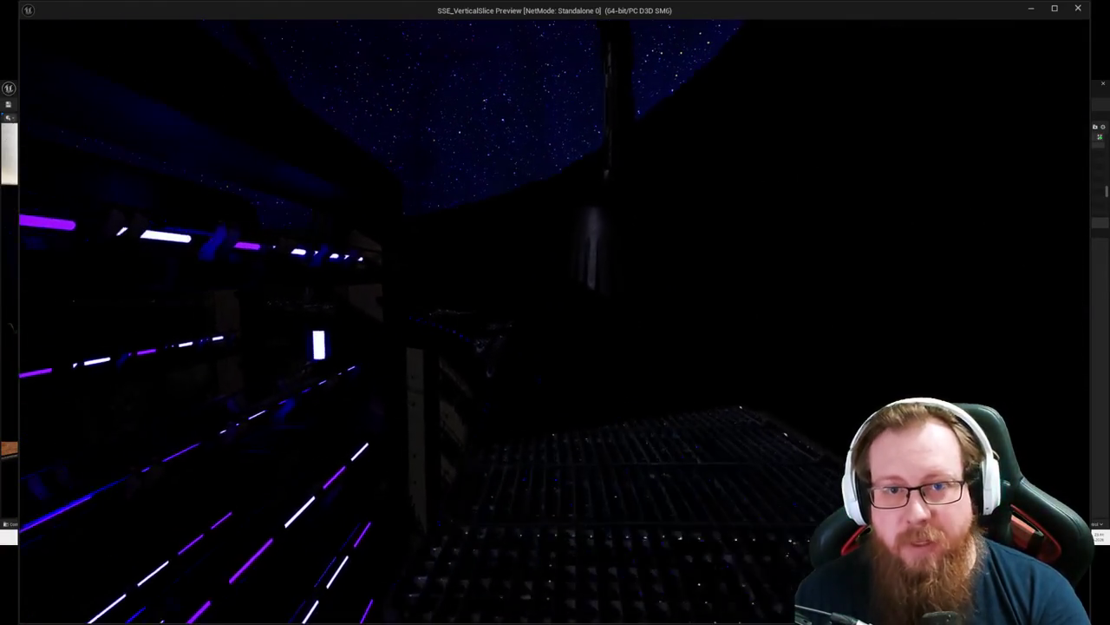
key(d)
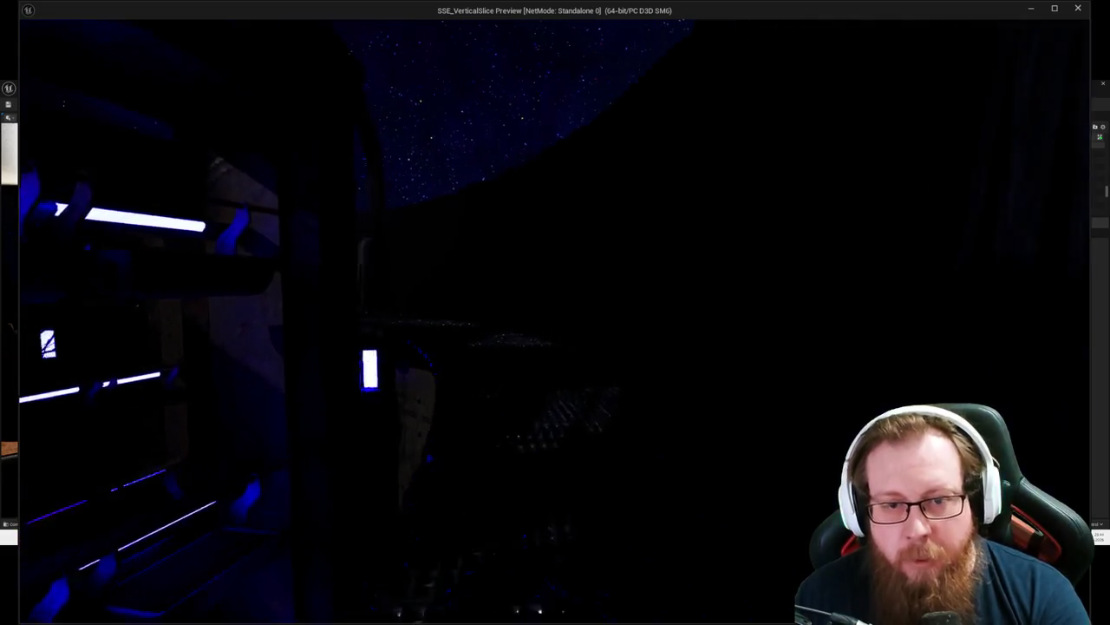
key(d)
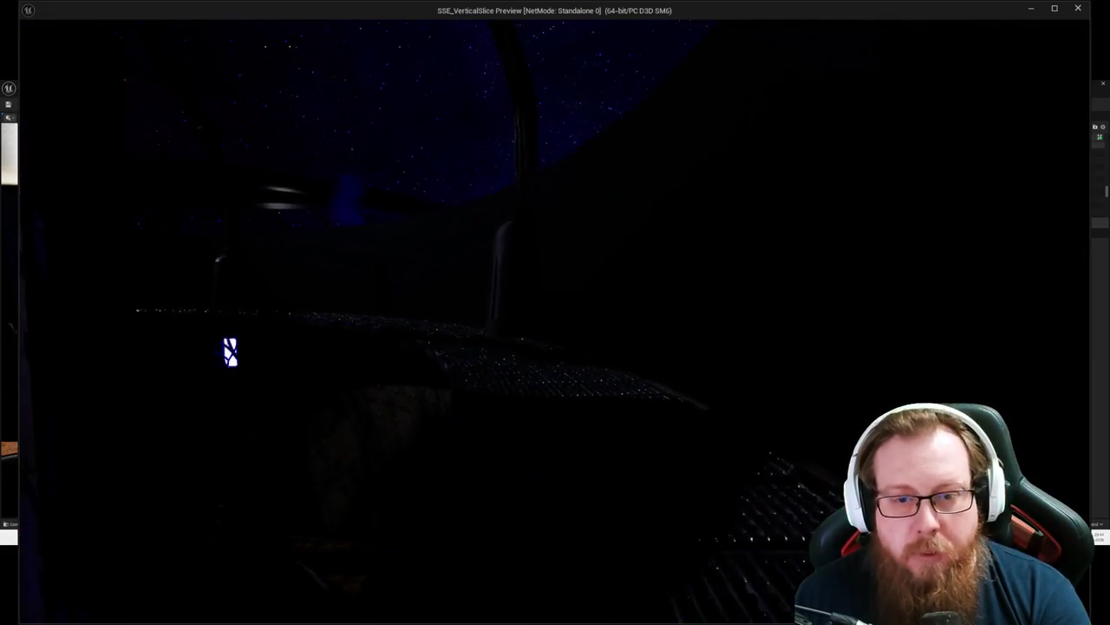
Step: Follow the grated walkway to its end and enter the lounge, approaching the starry window
key(w)
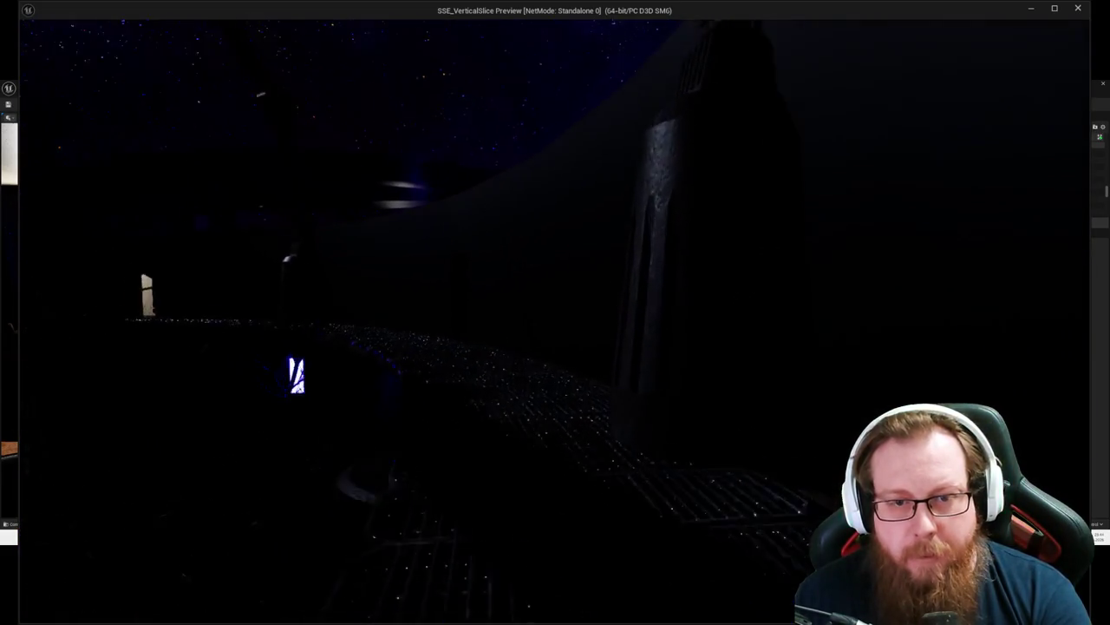
key(w)
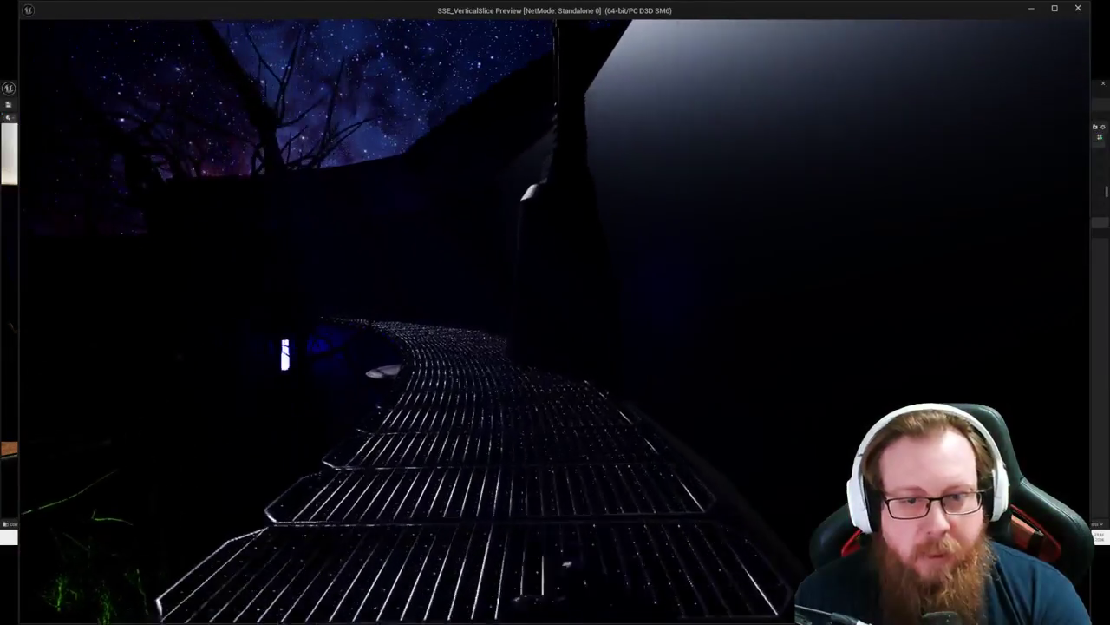
key(w)
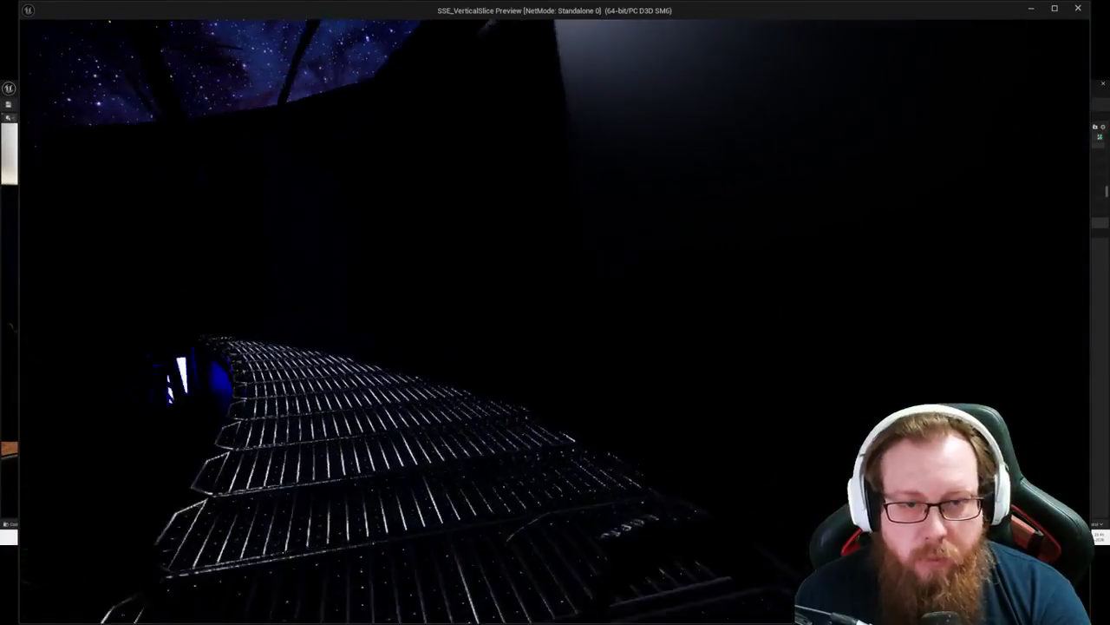
key(w)
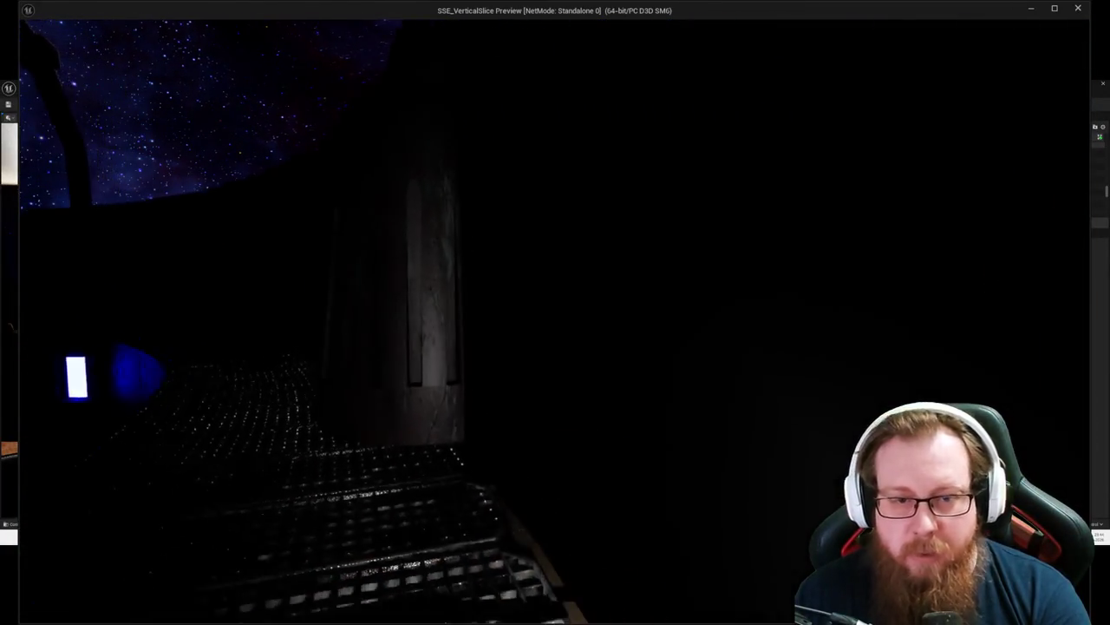
key(w)
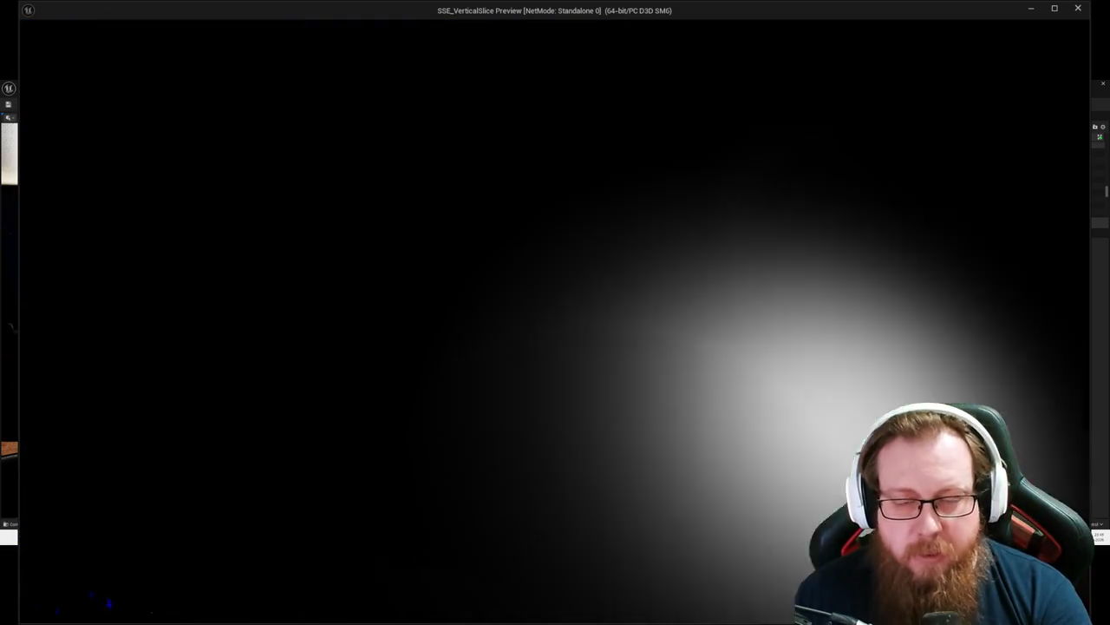
key(w)
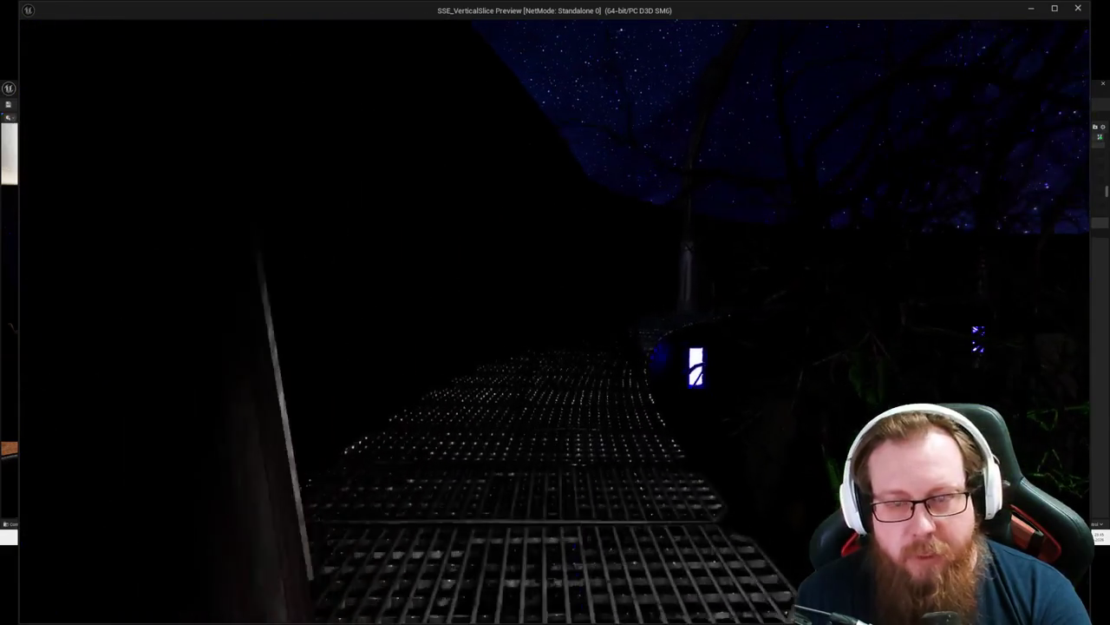
key(w)
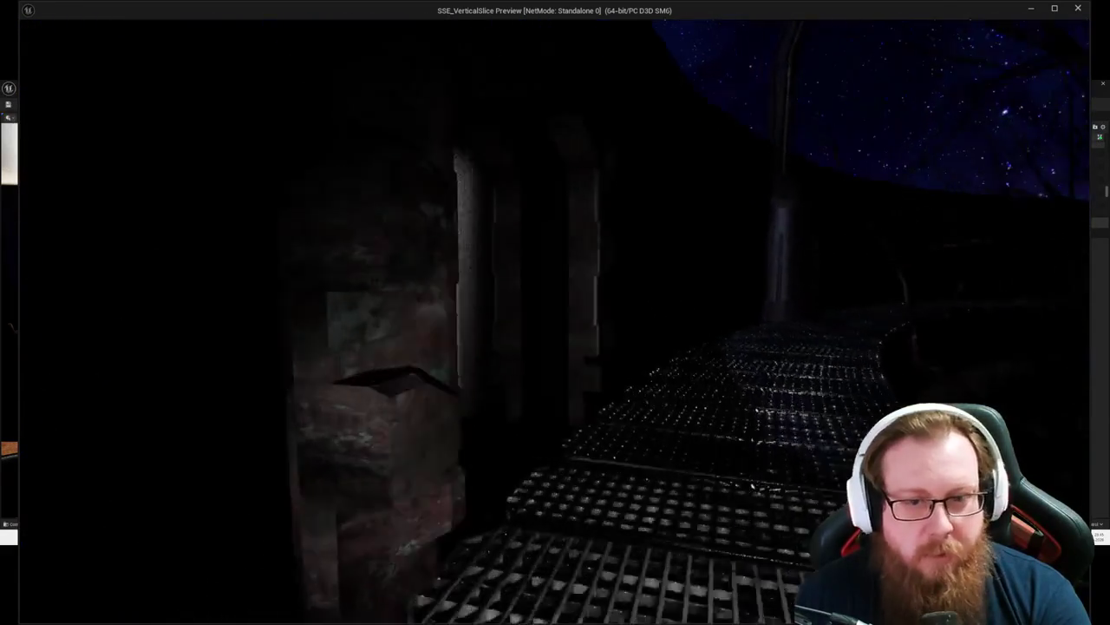
key(w)
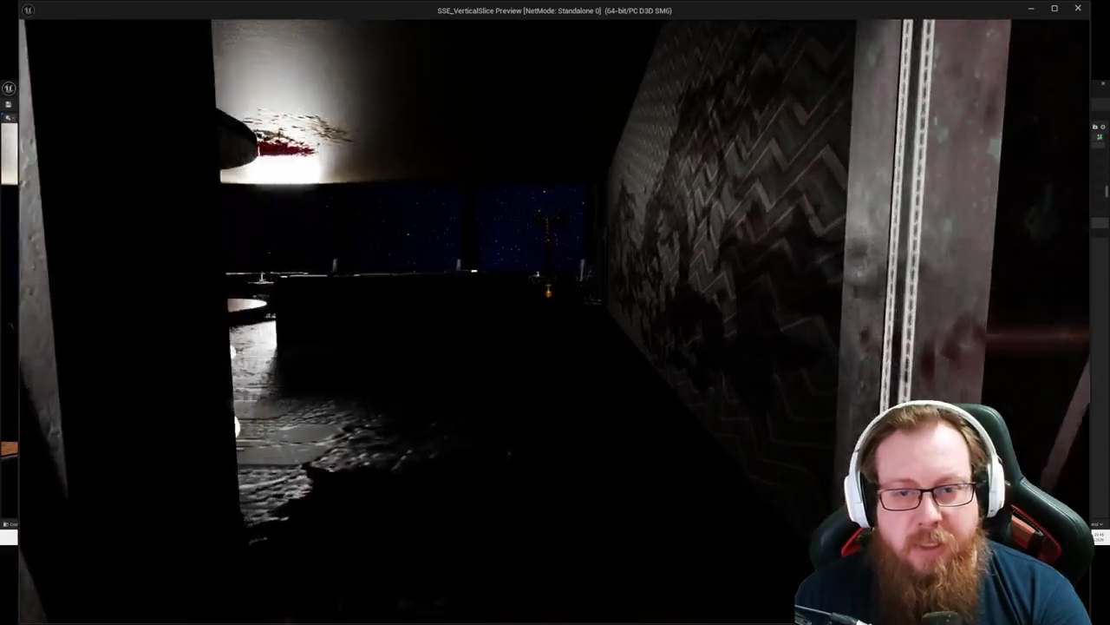
key(w)
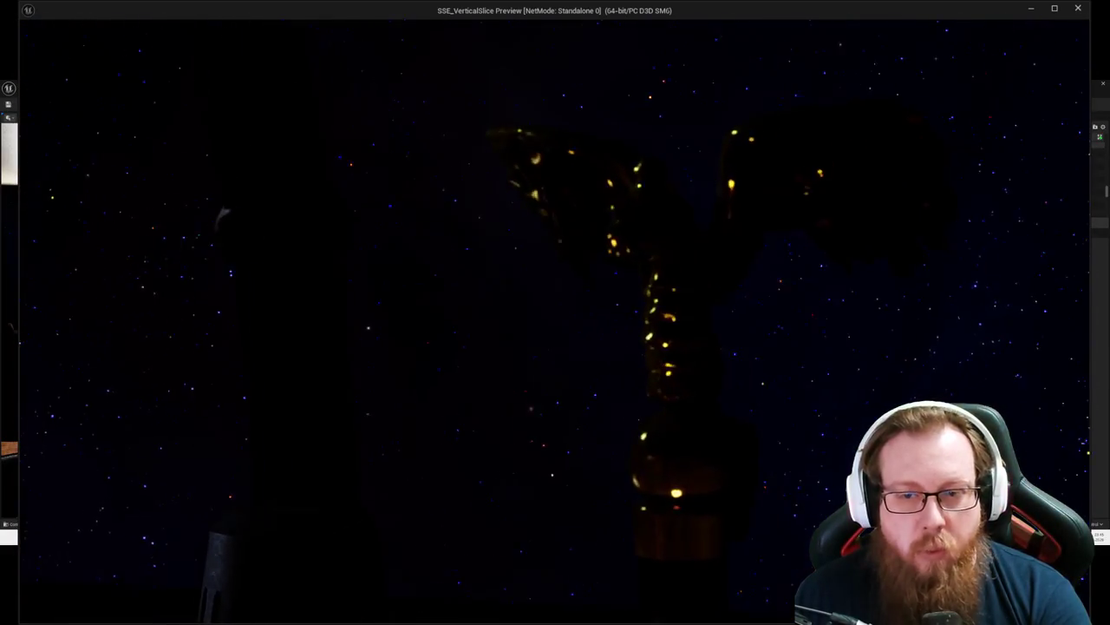
key(s)
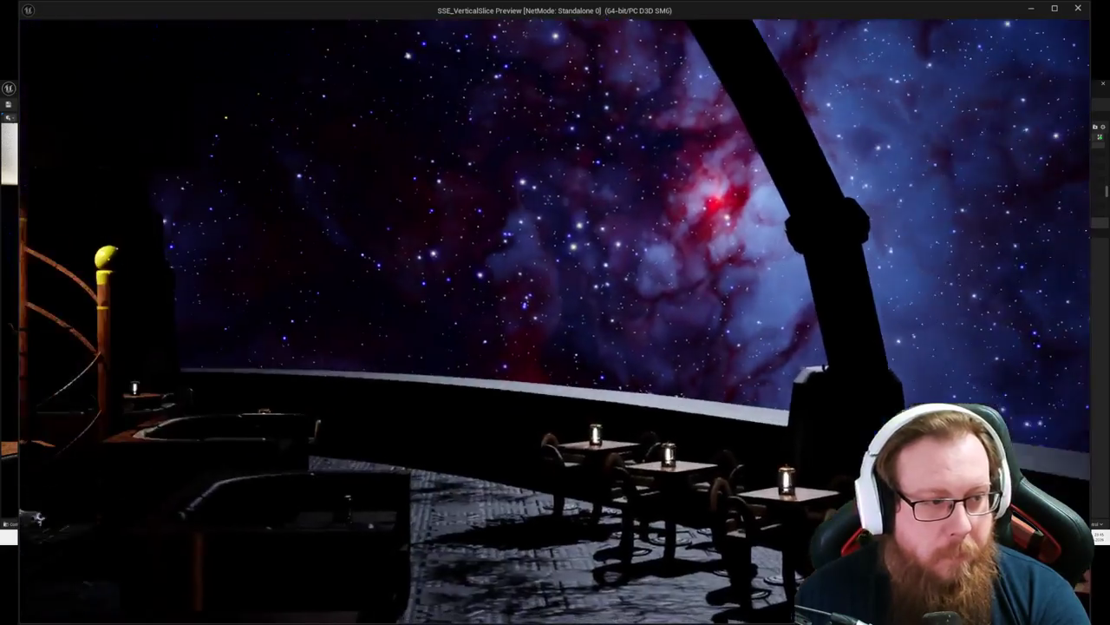
key(d)
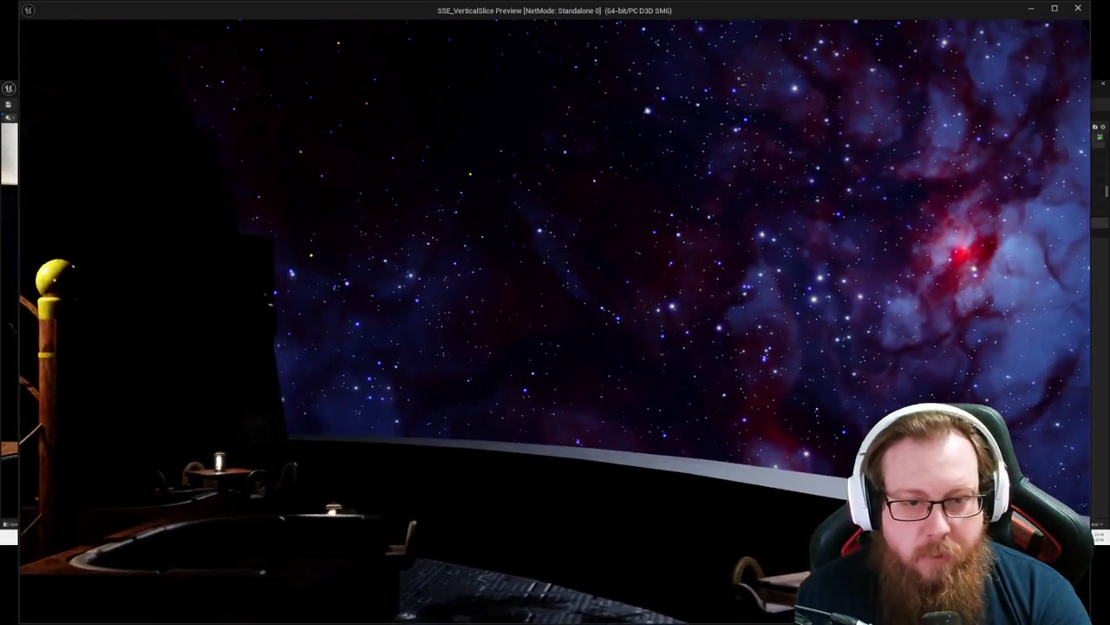
mouse_move(555, 312)
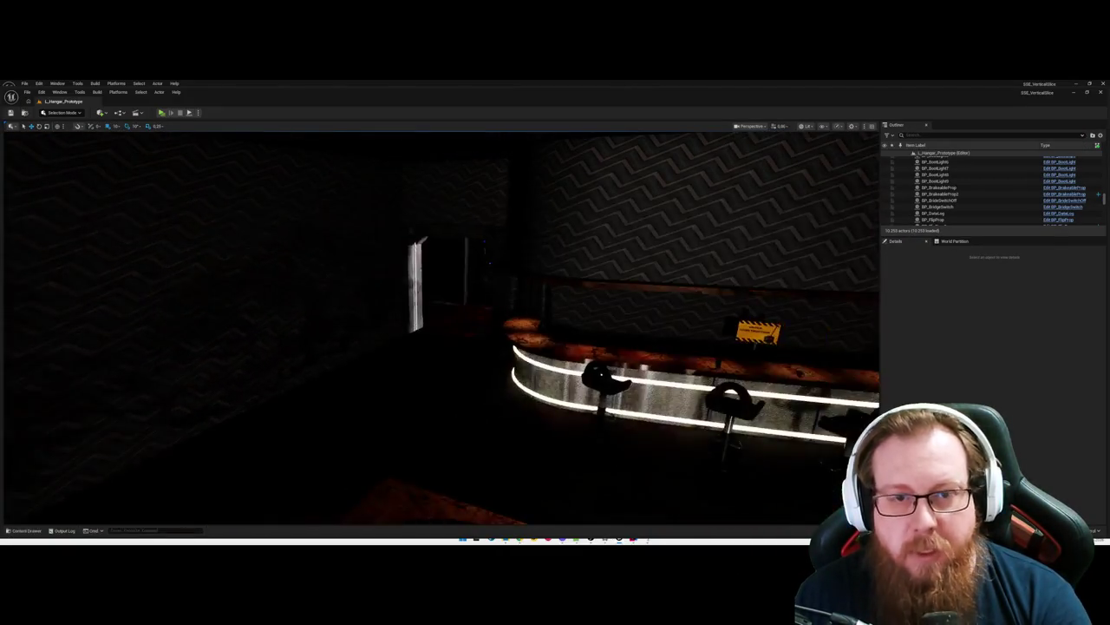
Step: Switch the viewport to Unlit, toggle Game View, and select the LS_OfficersCutscene sequence
key(alt+3)
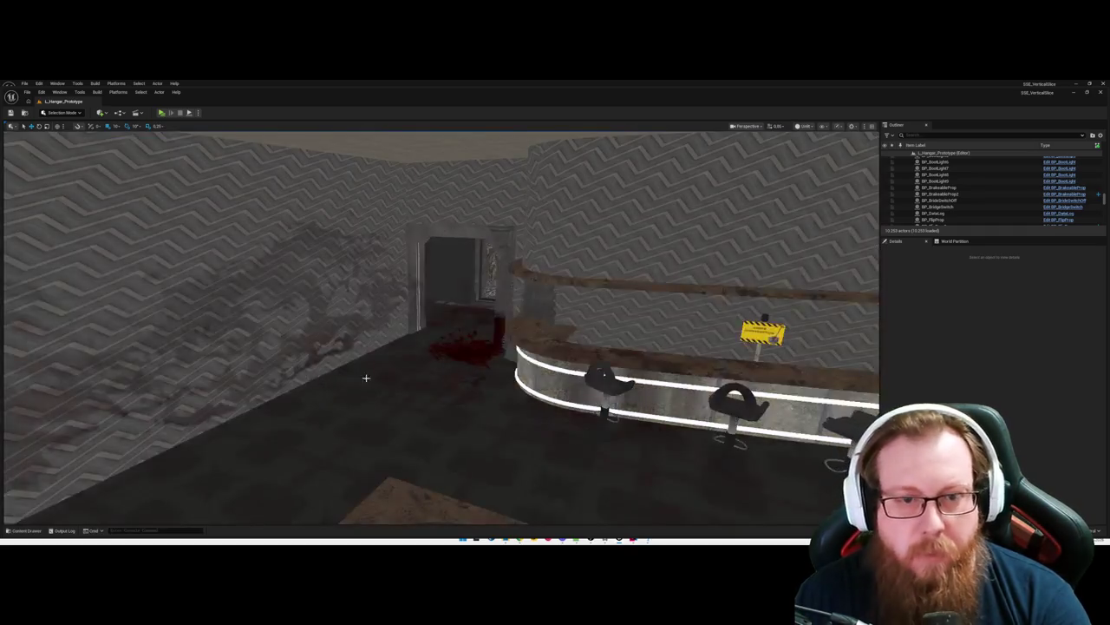
key(g)
click(415, 405)
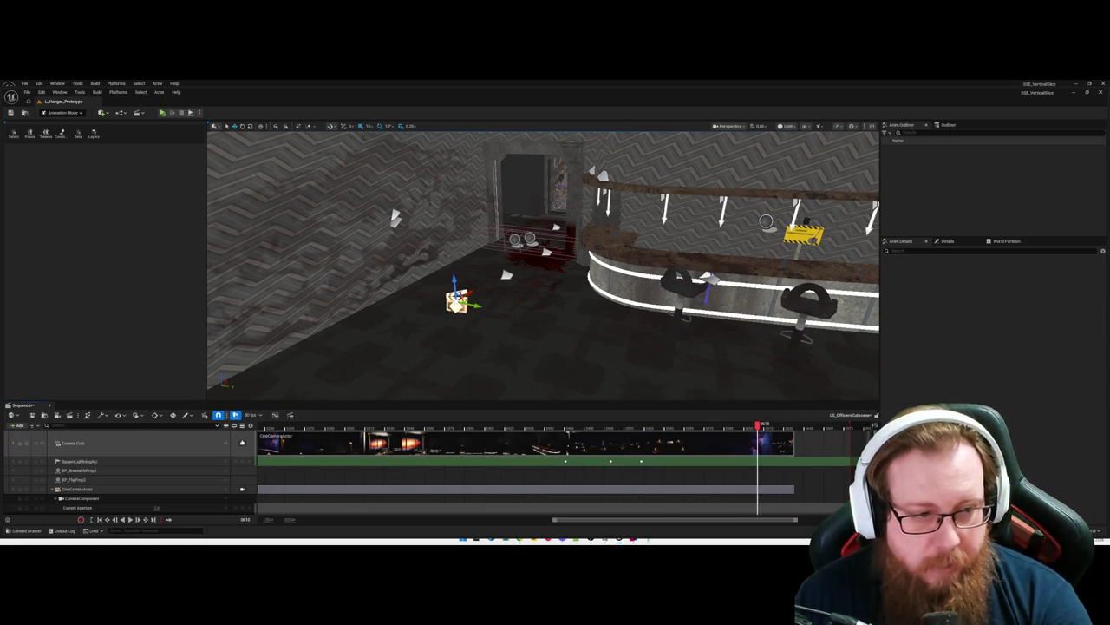
Step: View through the cutscene camera and scrub the timeline to the final camera-cut shot
click(242, 442)
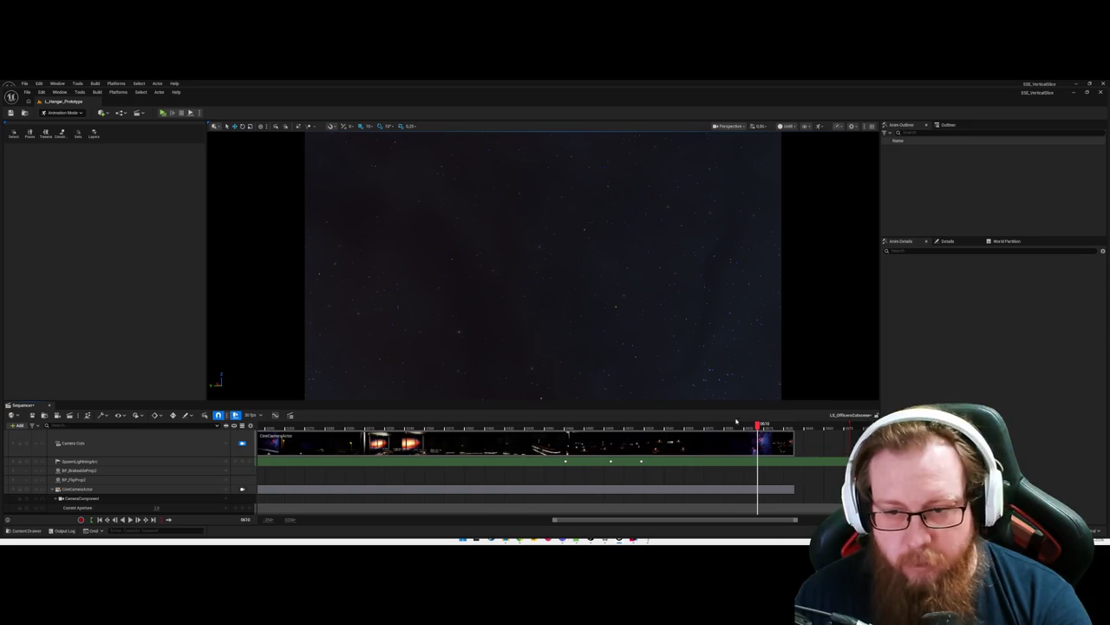
mouse_move(760, 425)
mouse_down()
mouse_move(810, 429)
mouse_move(639, 428)
mouse_move(799, 430)
mouse_move(788, 428)
mouse_up()
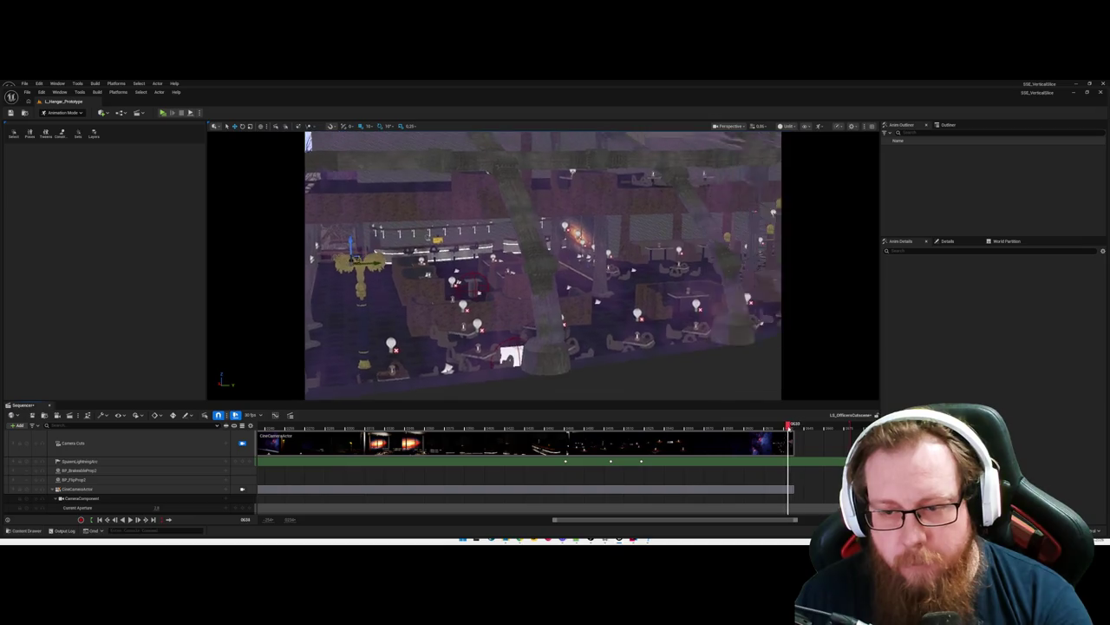
click(793, 443)
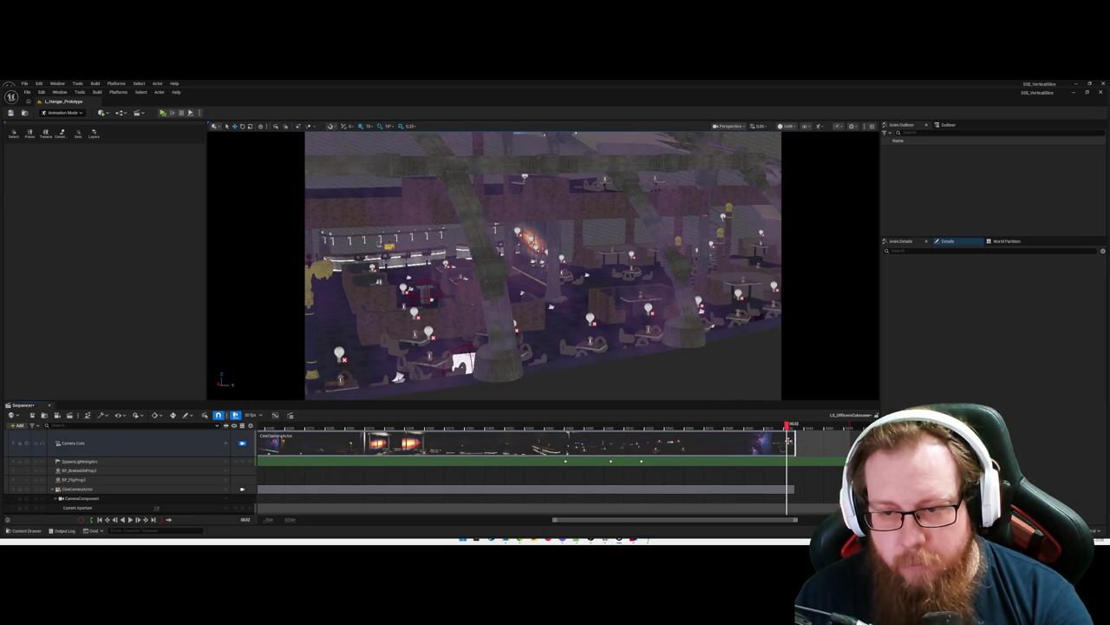
scroll(789, 441, down, 3)
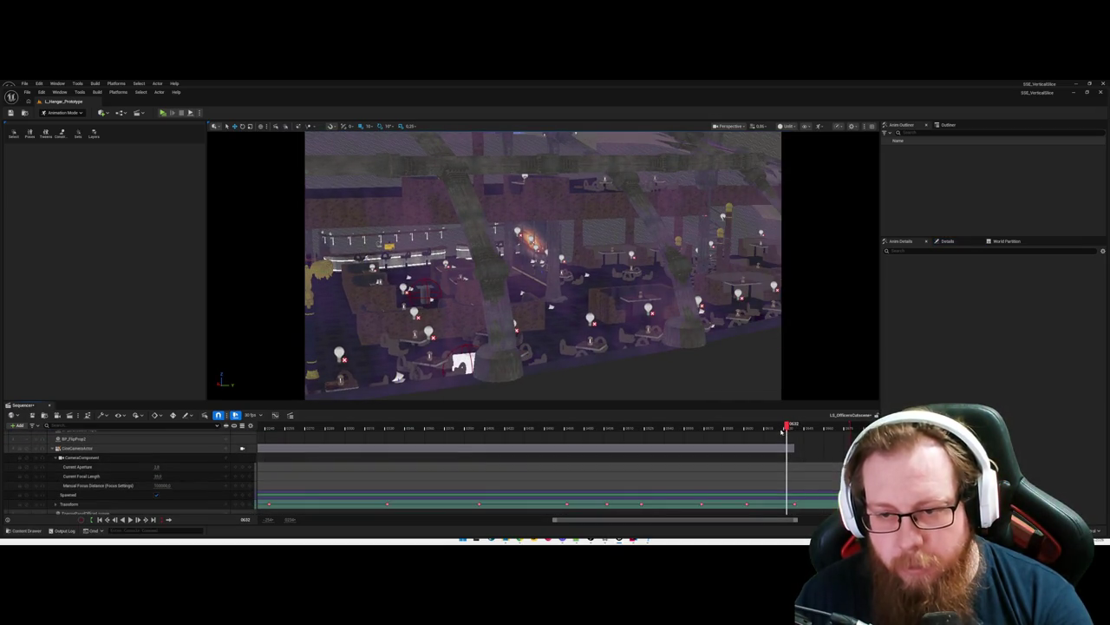
mouse_move(787, 427)
mouse_down()
mouse_move(806, 430)
mouse_move(794, 442)
mouse_up()
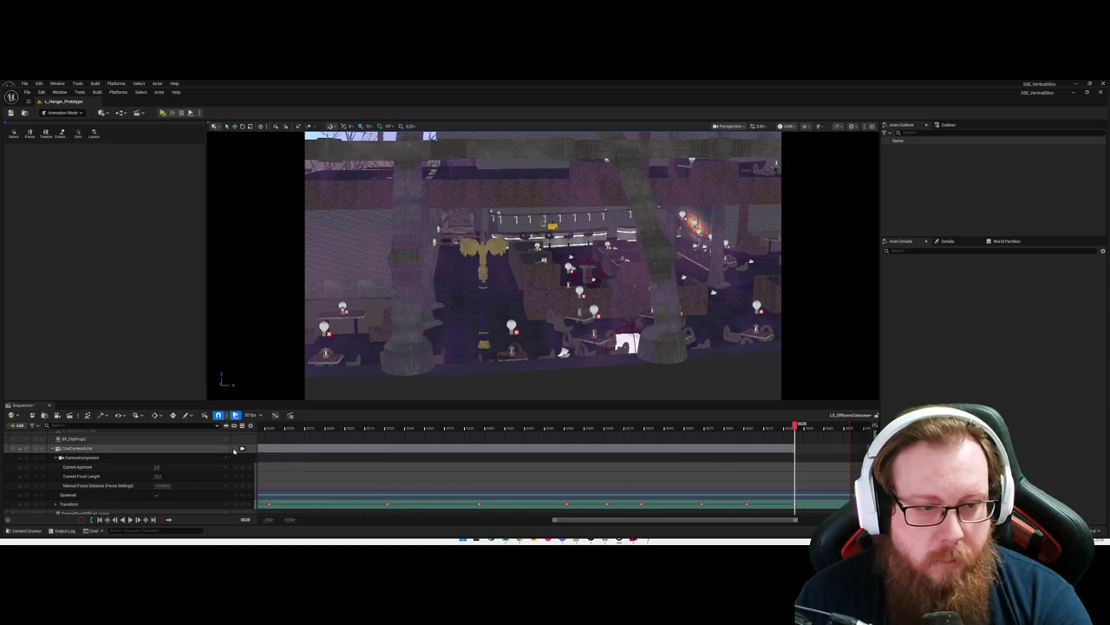
Step: Reposition the cine camera, scrub through the shots, and close the Sequencer
drag(530, 340, 762, 380)
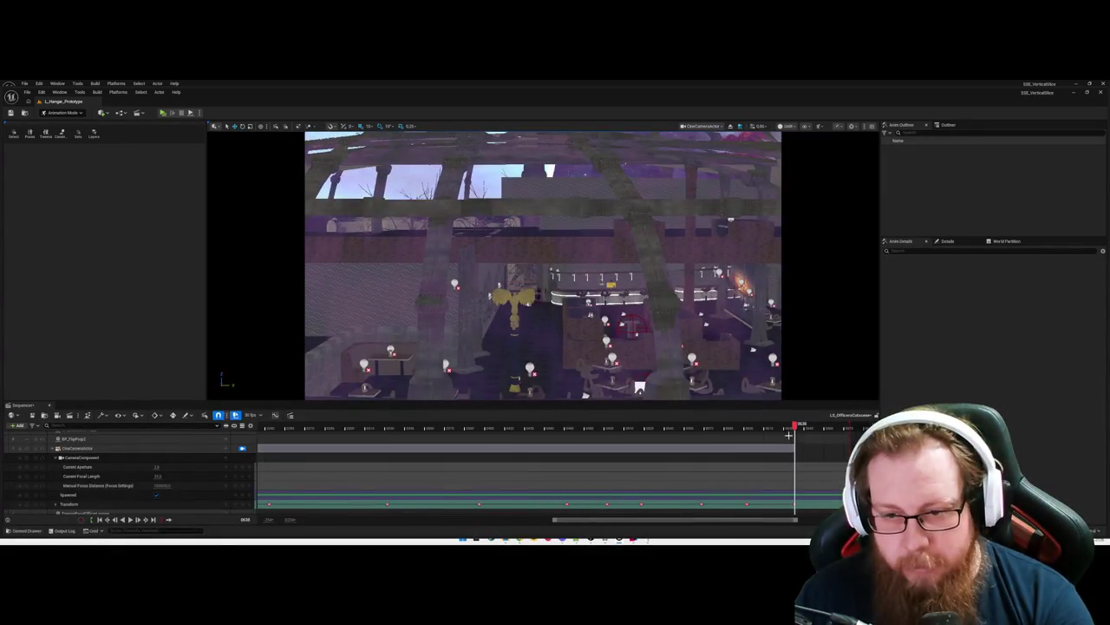
drag(795, 427, 799, 430)
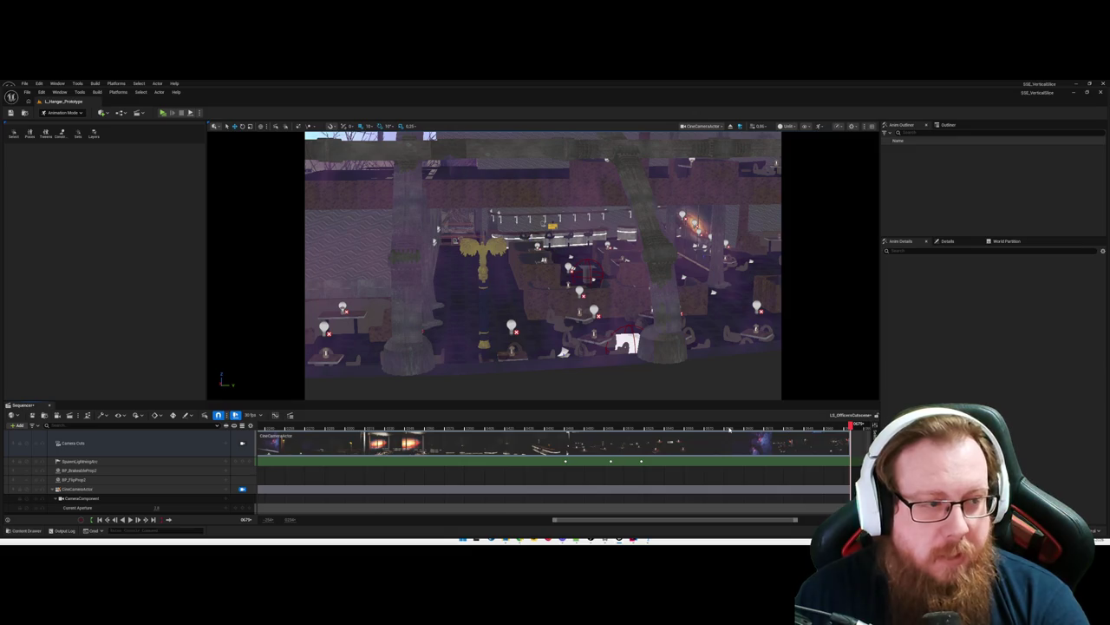
drag(710, 336, 694, 295)
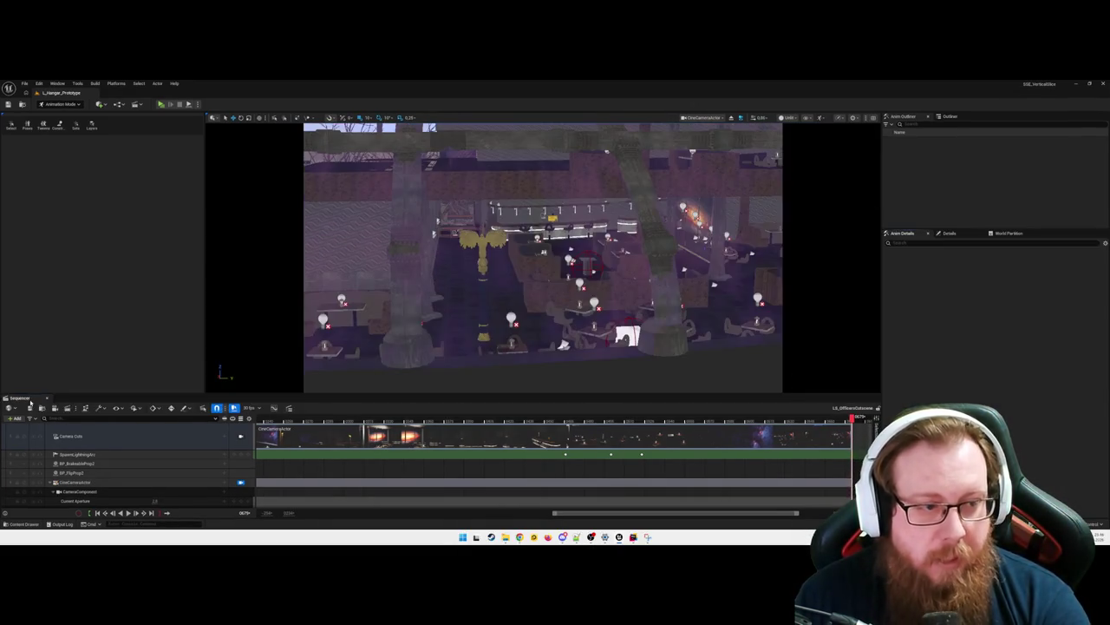
click(48, 405)
scroll(440, 321, up, 10)
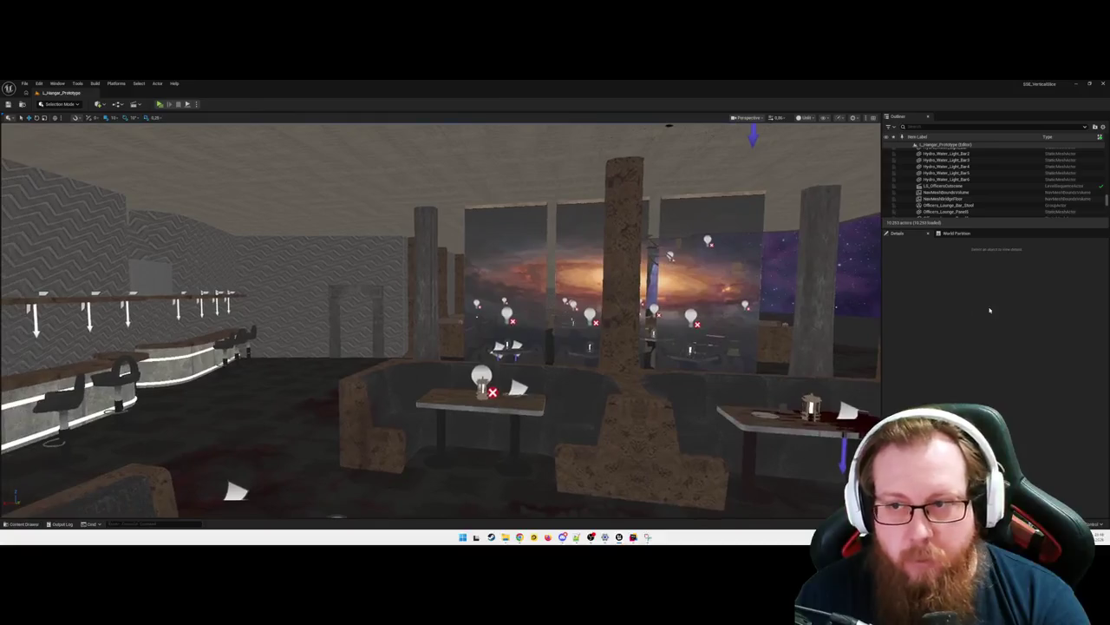
Step: Show the World Partition map, jump around the lounge by double-clicking, and select BP_OfficersLounge
click(956, 233)
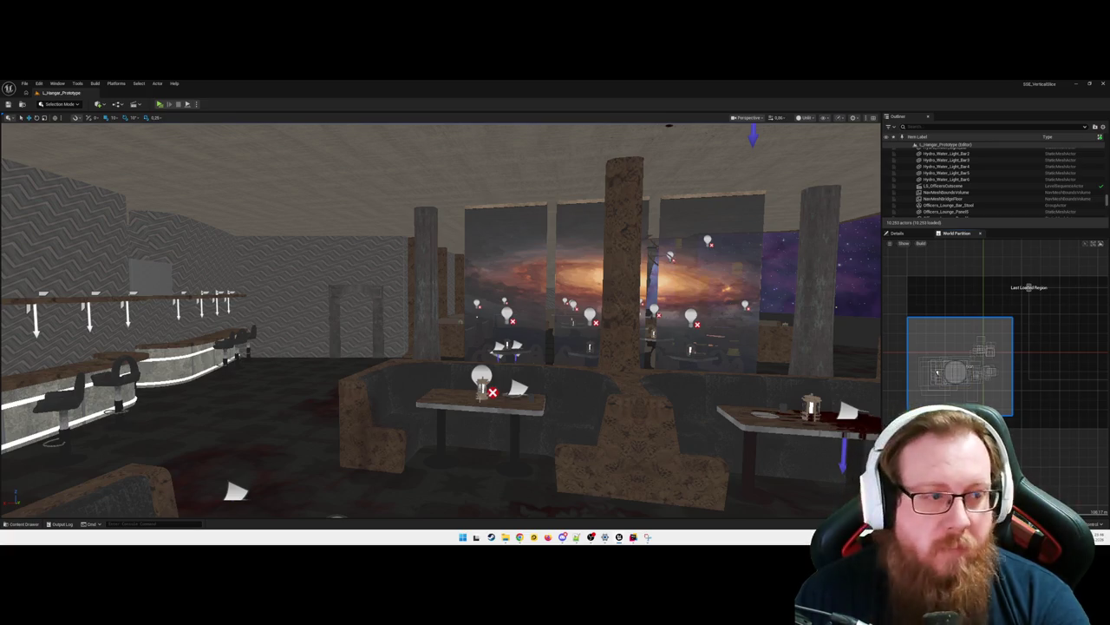
double_click(983, 350)
double_click(938, 373)
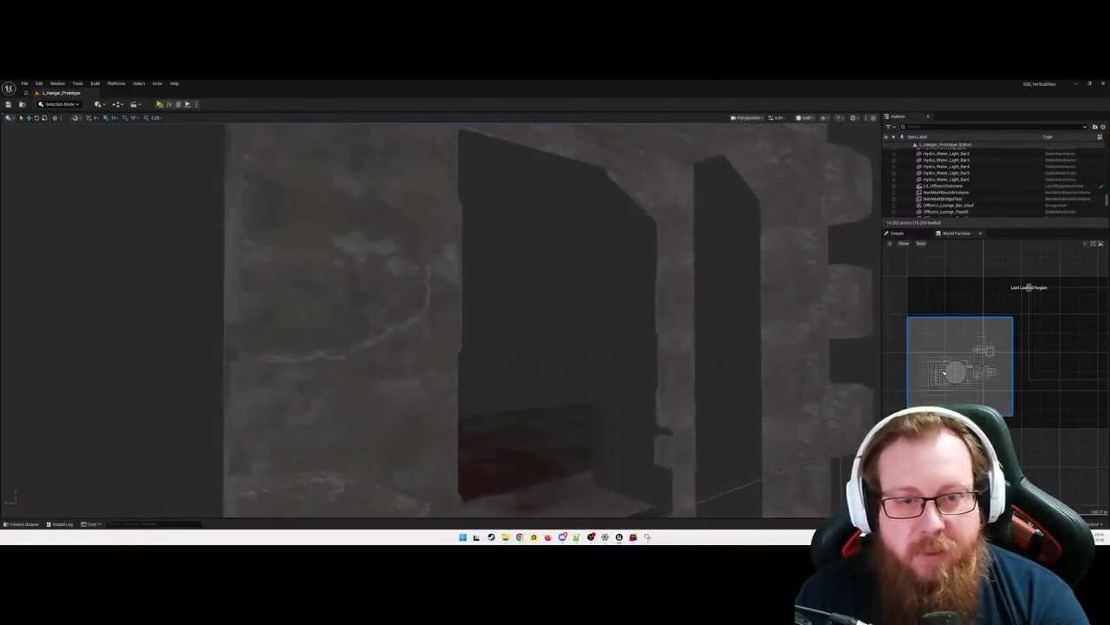
double_click(944, 373)
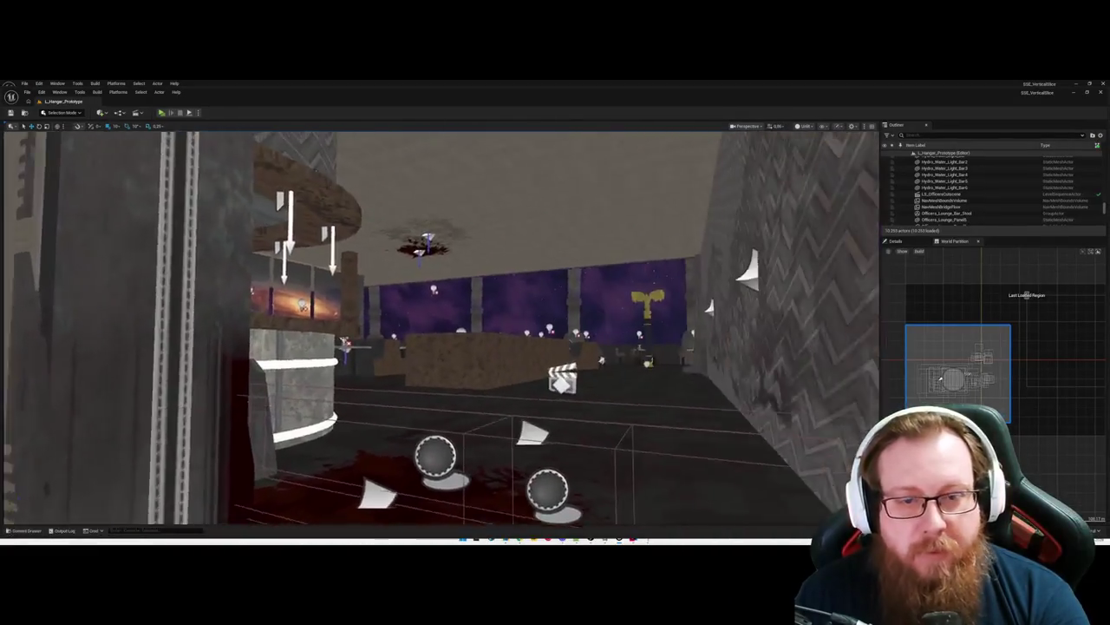
mouse_move(584, 405)
mouse_down()
mouse_move(537, 405)
mouse_move(529, 364)
mouse_move(585, 405)
mouse_up()
click(584, 405)
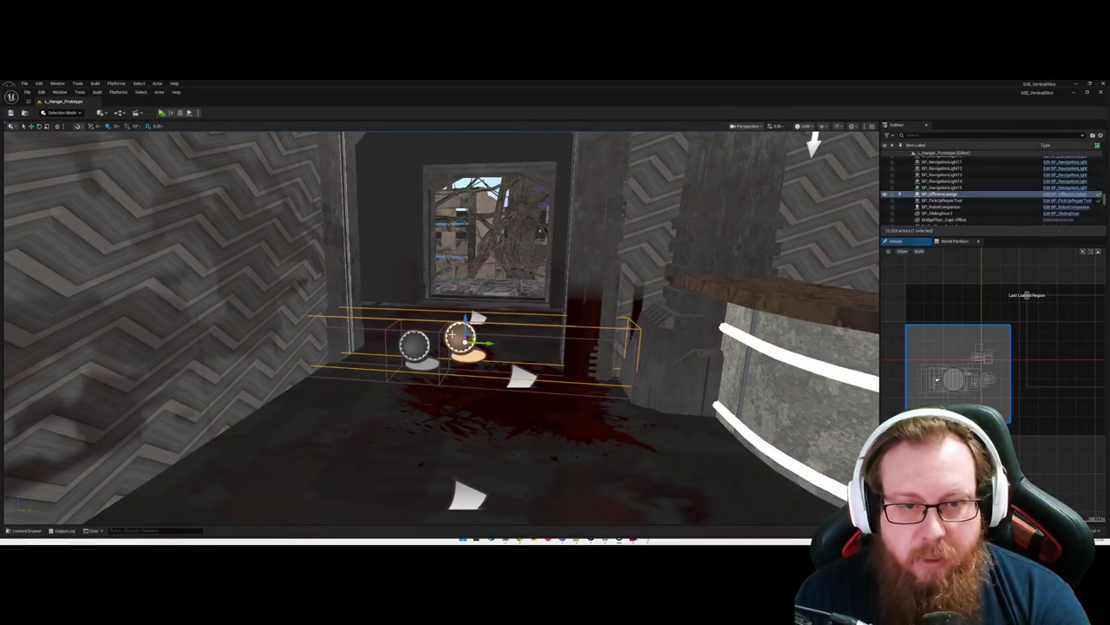
Step: Switch the viewport to wireframe and fly forward into the room with the light sphere
key(f)
key(w)
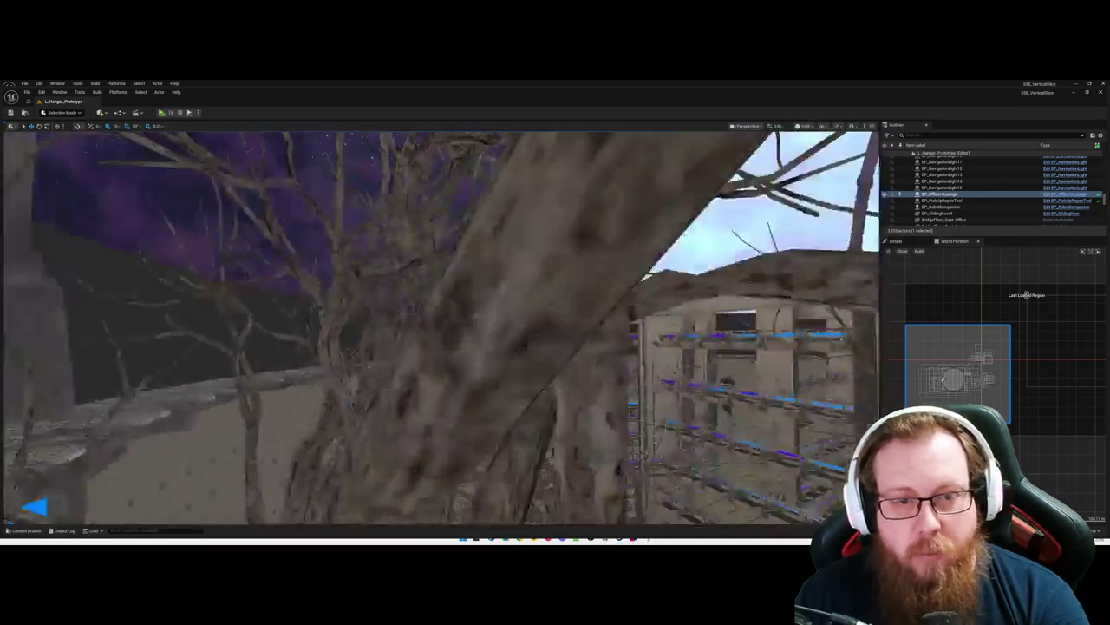
key(alt+8)
key(w)
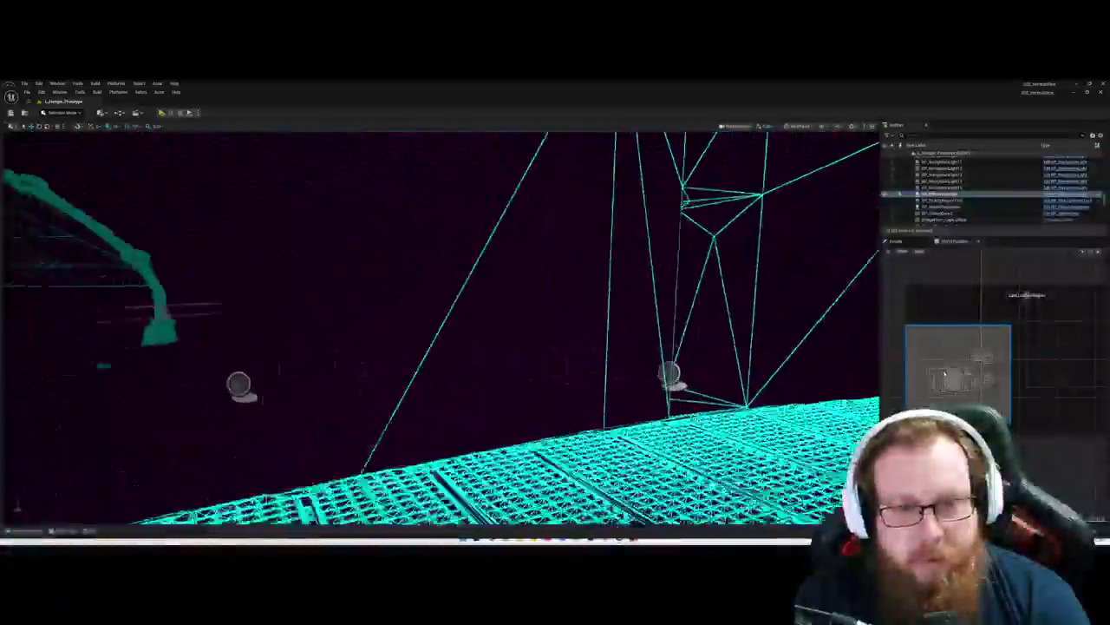
key(w)
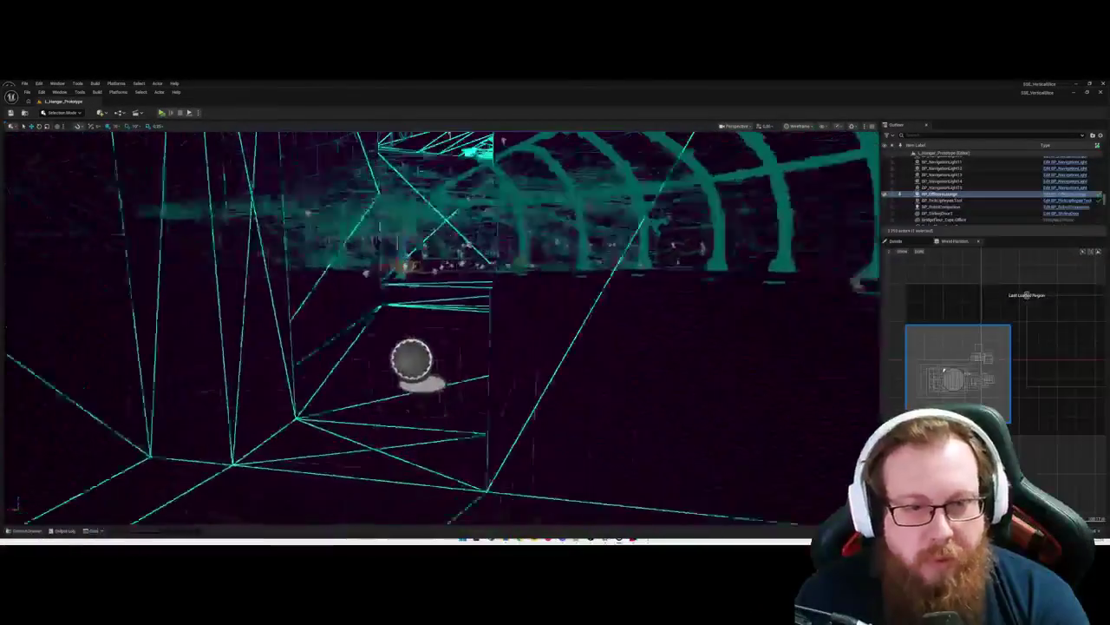
key(w)
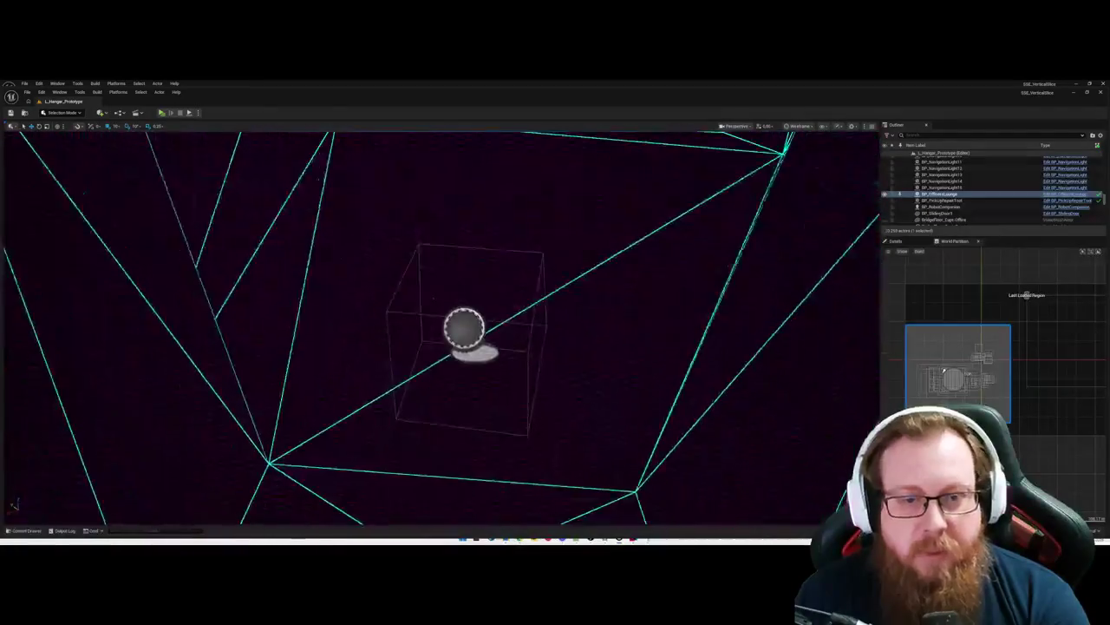
Step: Select BP_NavRoomHydroponicsControl's Entrance box component and set its Scale X to 4
click(506, 318)
key(d)
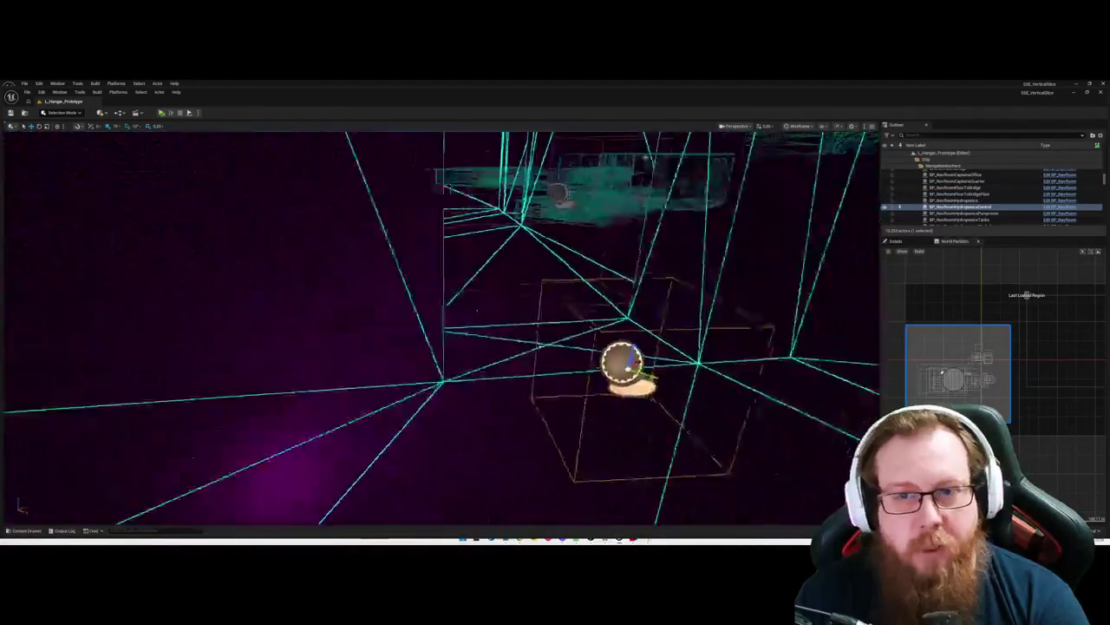
click(897, 240)
click(911, 276)
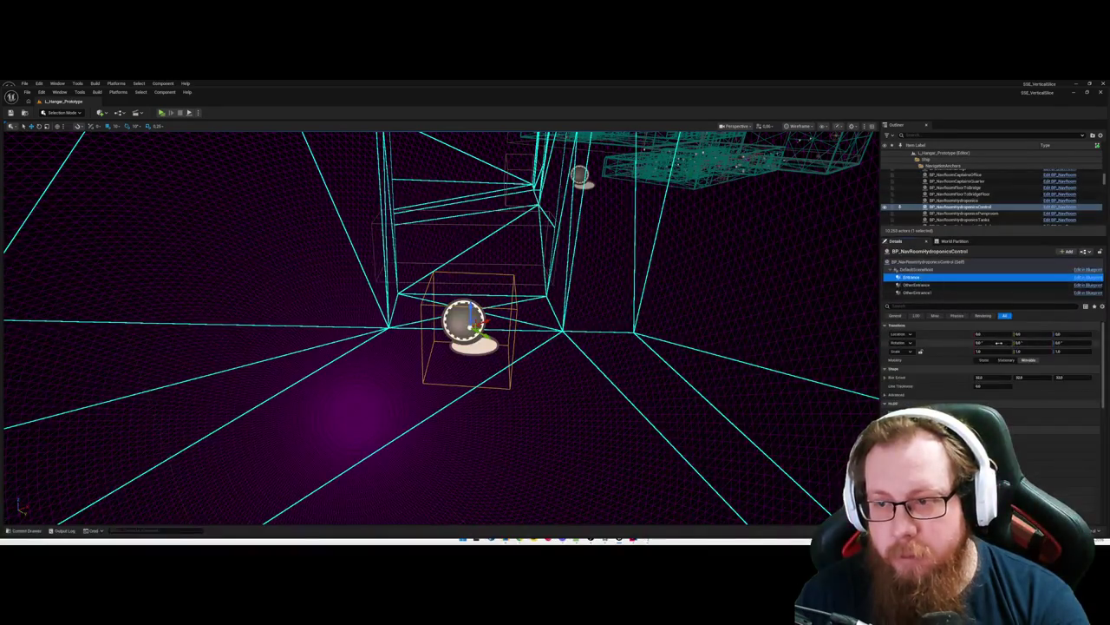
drag(1032, 351, 1067, 351)
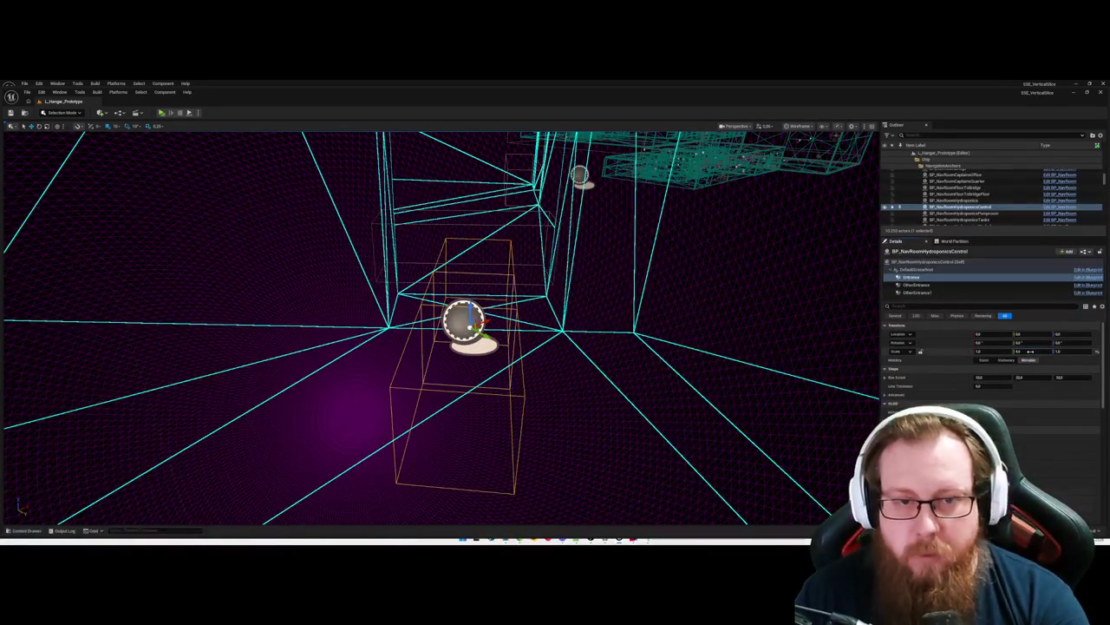
key(Return)
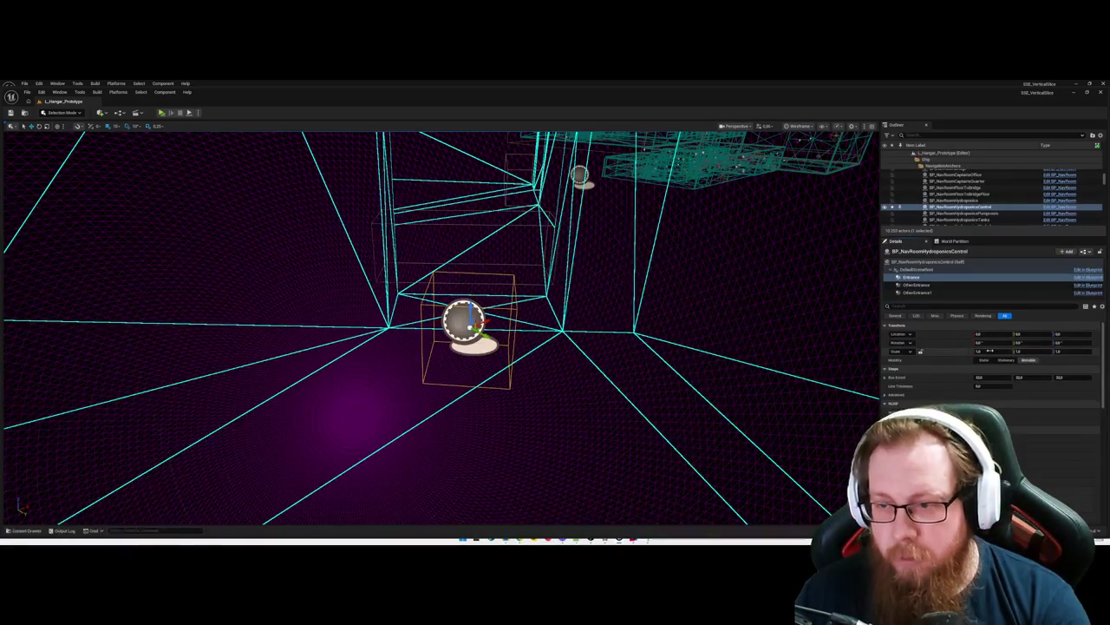
drag(987, 352, 988, 352)
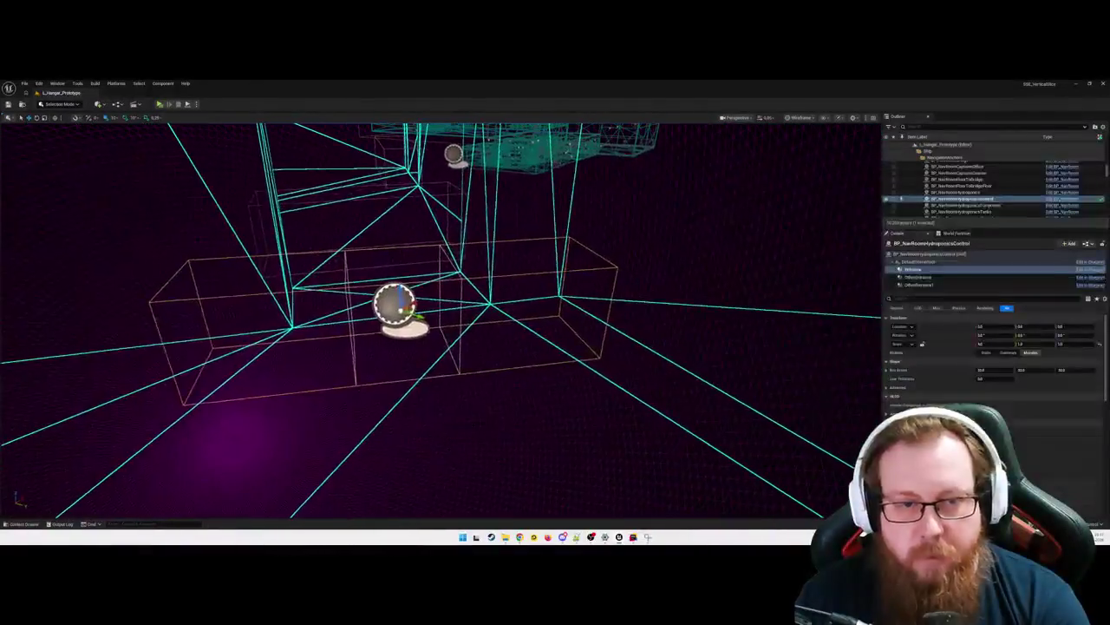
Step: Move the Entrance box and rotate it about -10° around Z
drag(414, 317, 404, 321)
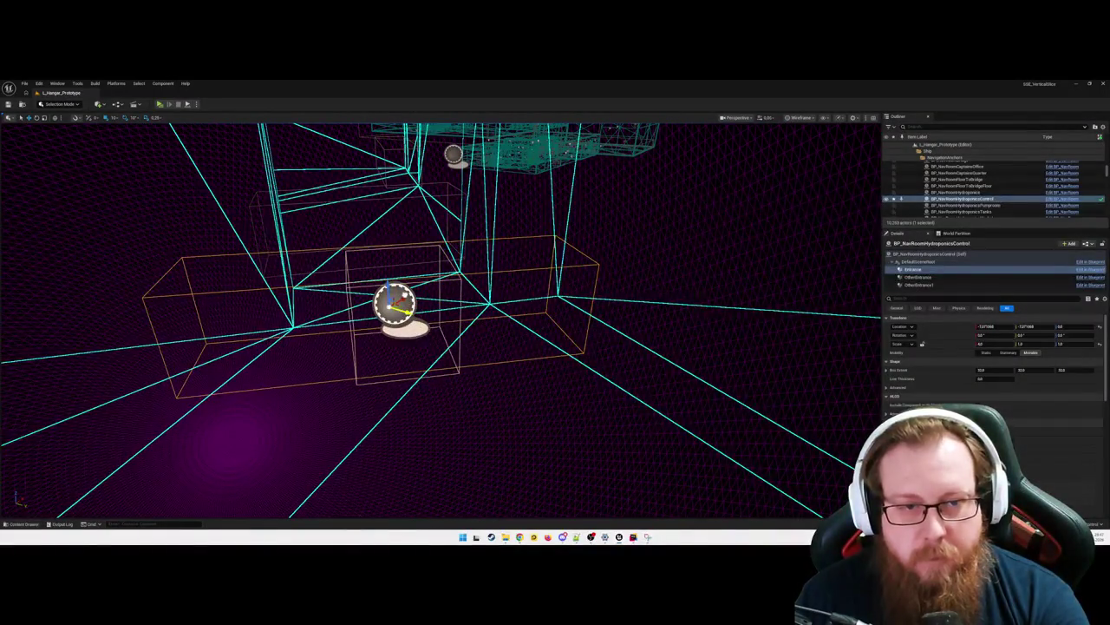
key(e)
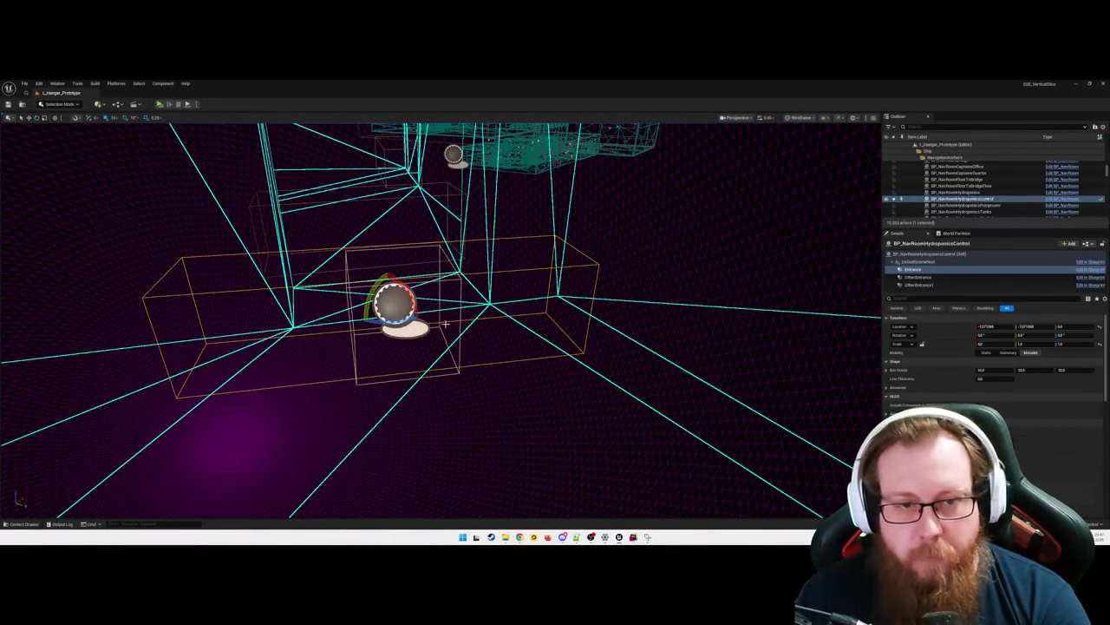
mouse_move(408, 323)
mouse_down()
mouse_move(386, 320)
mouse_move(405, 321)
mouse_up()
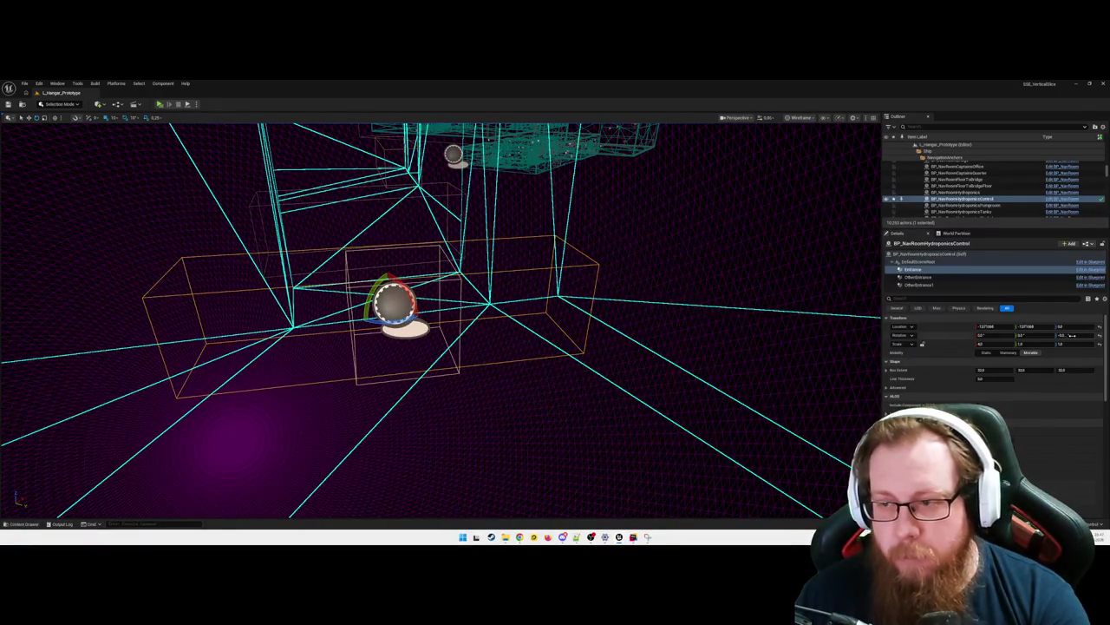
drag(1069, 335, 1076, 335)
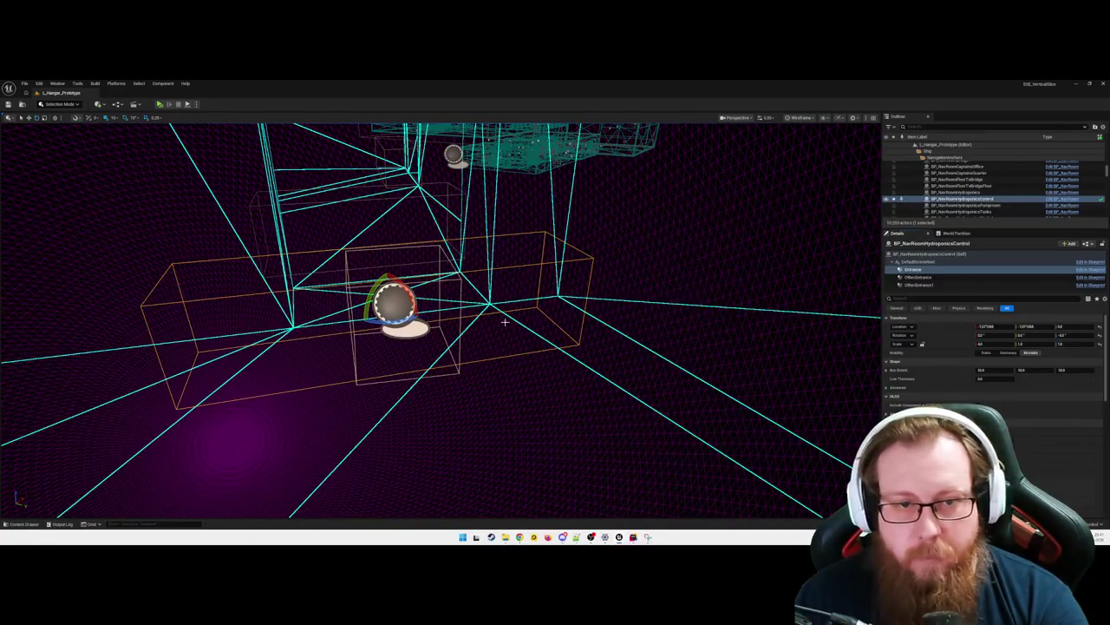
key(w)
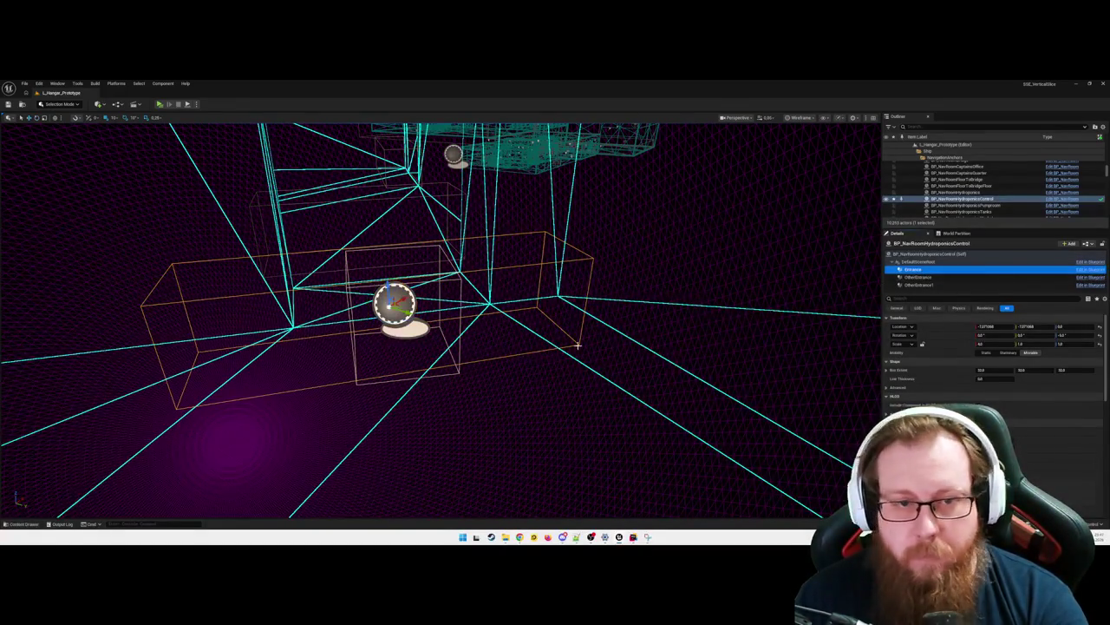
key(ctrl+z)
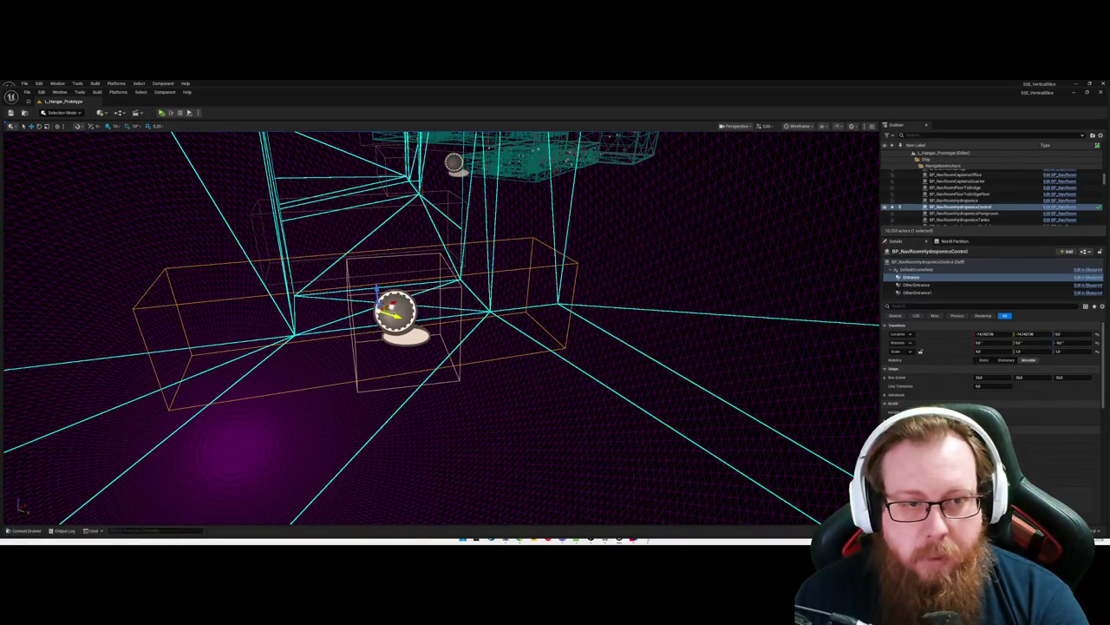
mouse_move(394, 314)
mouse_down()
mouse_move(380, 302)
mouse_move(404, 288)
mouse_move(437, 322)
mouse_move(520, 359)
mouse_move(503, 290)
mouse_move(472, 285)
mouse_up()
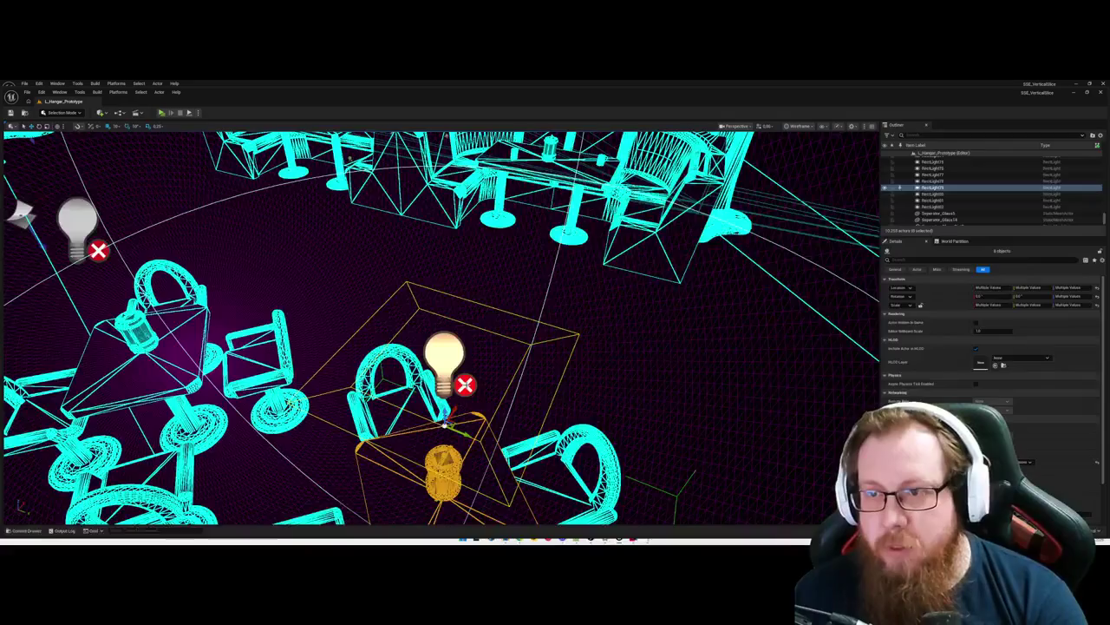
drag(473, 286, 473, 286)
key(Escape)
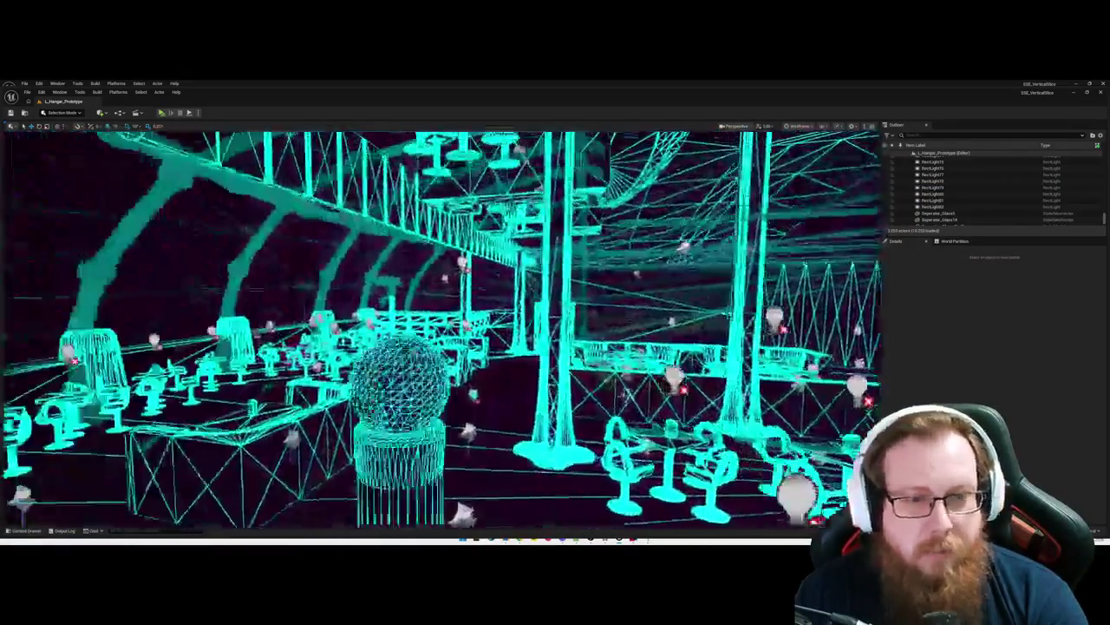
drag(472, 286, 473, 286)
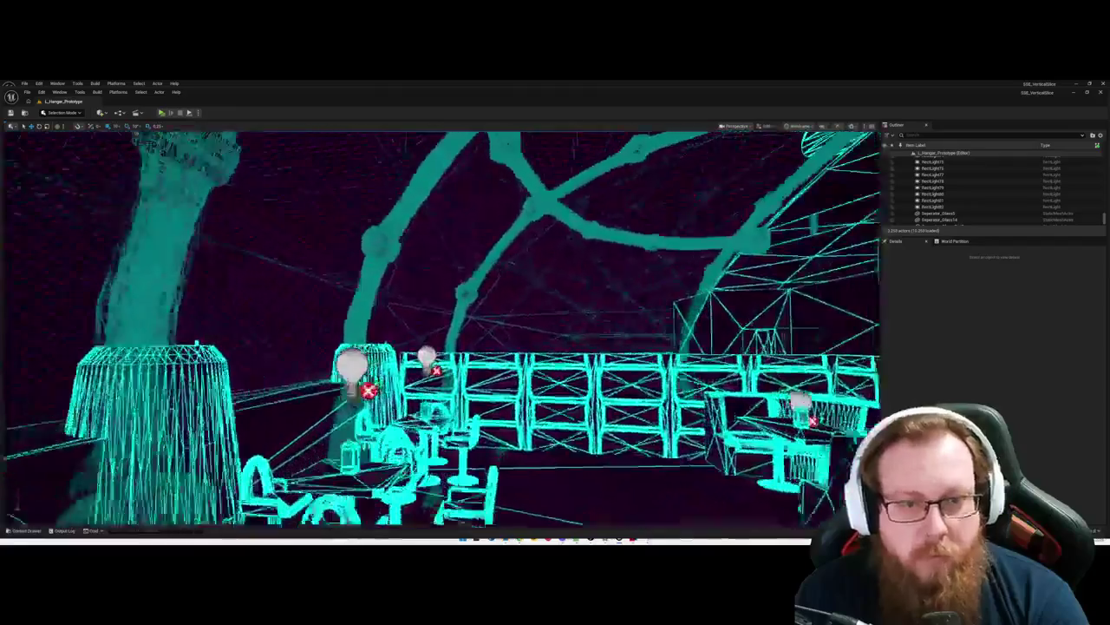
drag(473, 285, 472, 285)
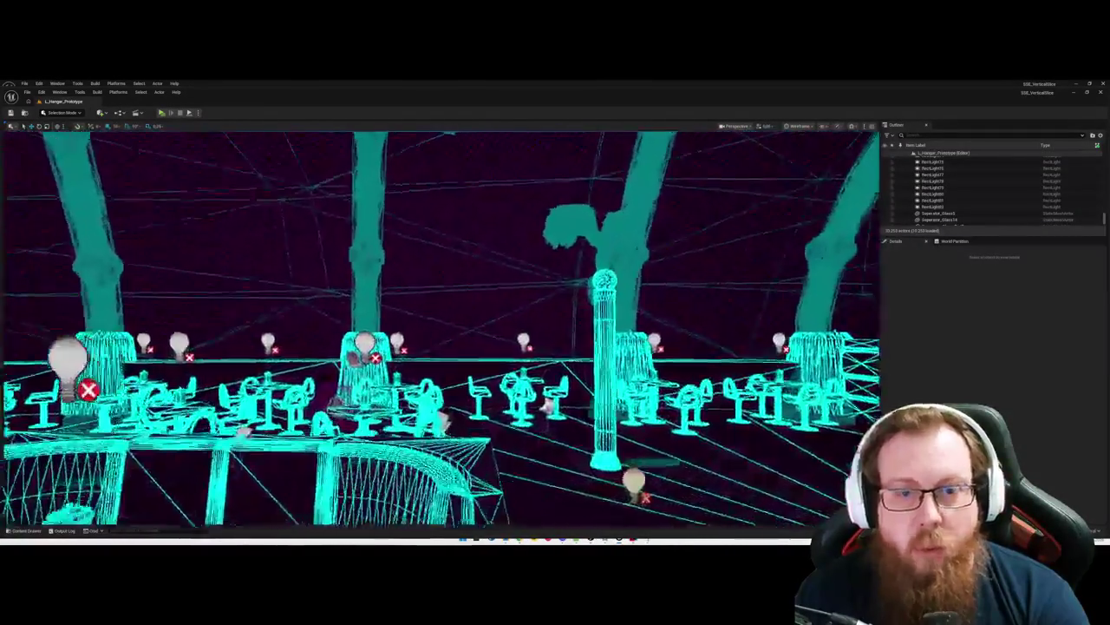
drag(473, 285, 473, 285)
click(386, 333)
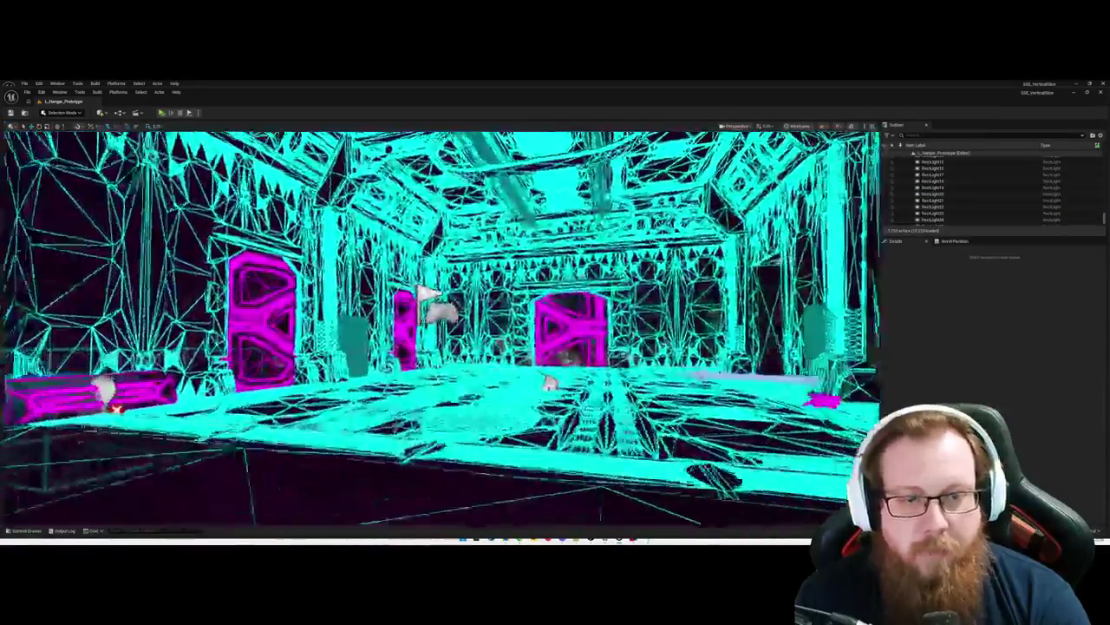
Step: Fly back to the corridor and set the rect light by the magenta crate to Movable
drag(473, 285, 472, 285)
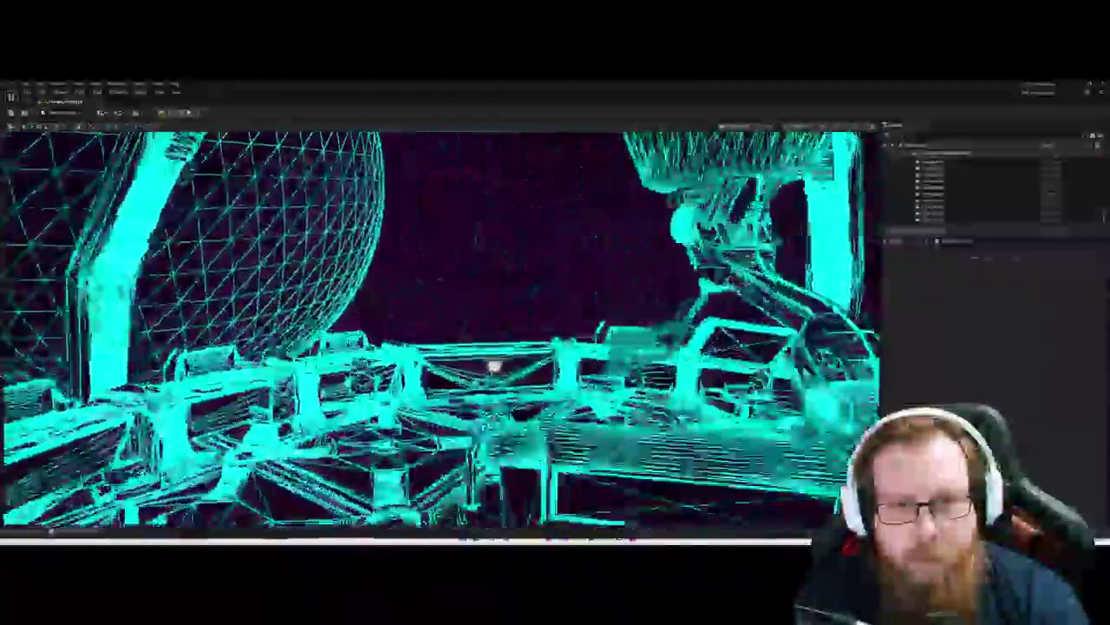
mouse_move(493, 368)
mouse_down()
mouse_move(462, 342)
mouse_move(429, 345)
mouse_up()
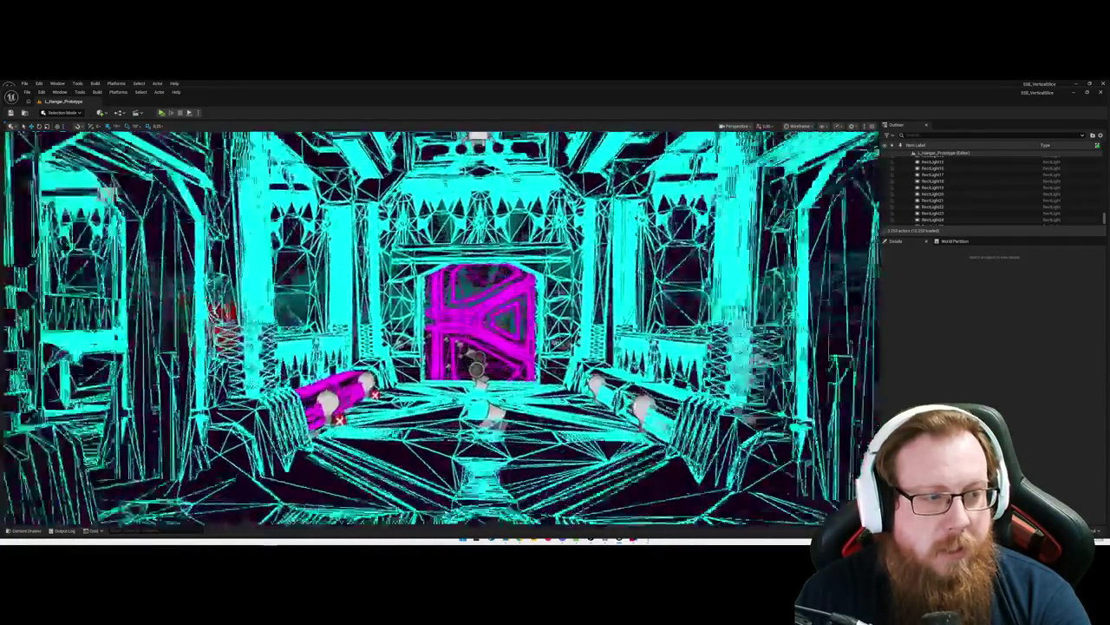
drag(438, 328, 438, 328)
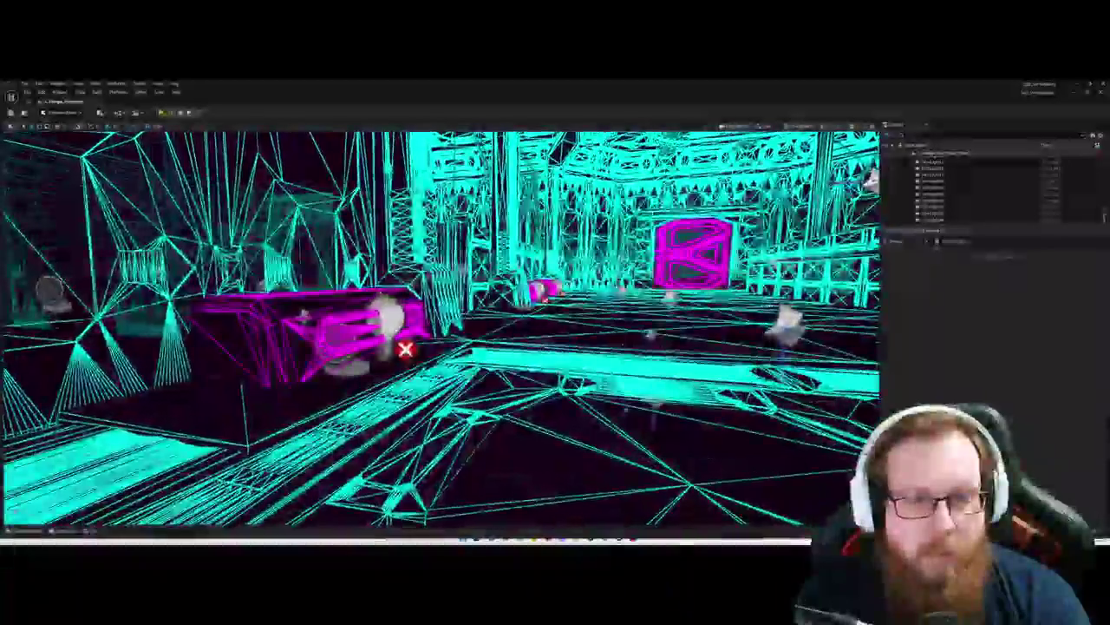
click(384, 325)
click(1029, 359)
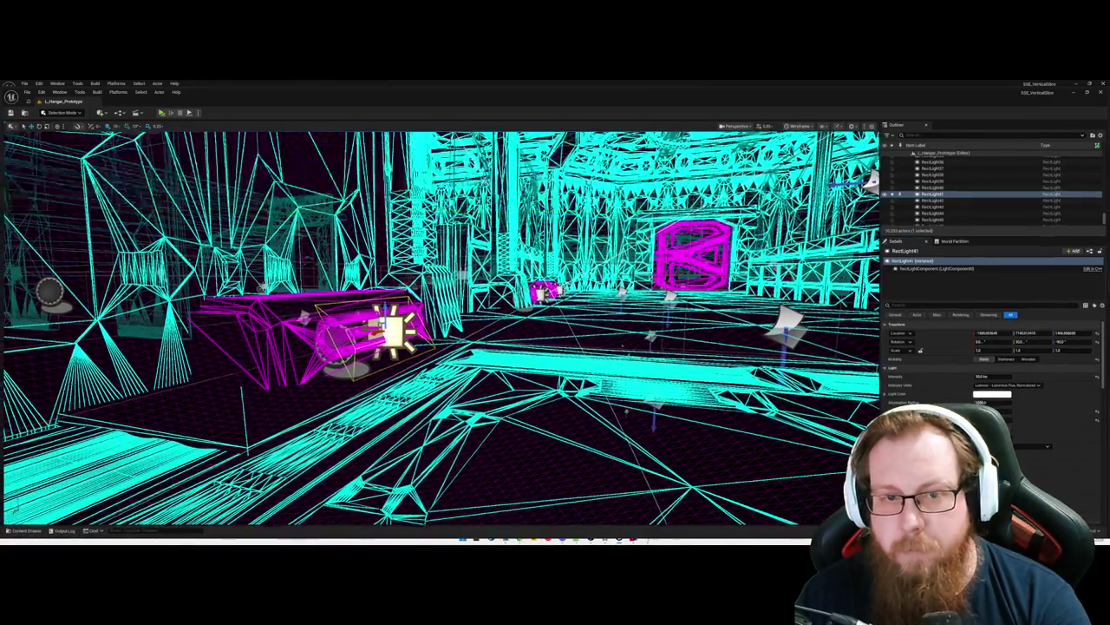
Step: Revert the rect light's Movable mobility edits with three undos while flying through the hangar
mouse_move(521, 350)
mouse_down()
mouse_move(486, 347)
mouse_move(522, 351)
mouse_up()
key(ctrl+z)
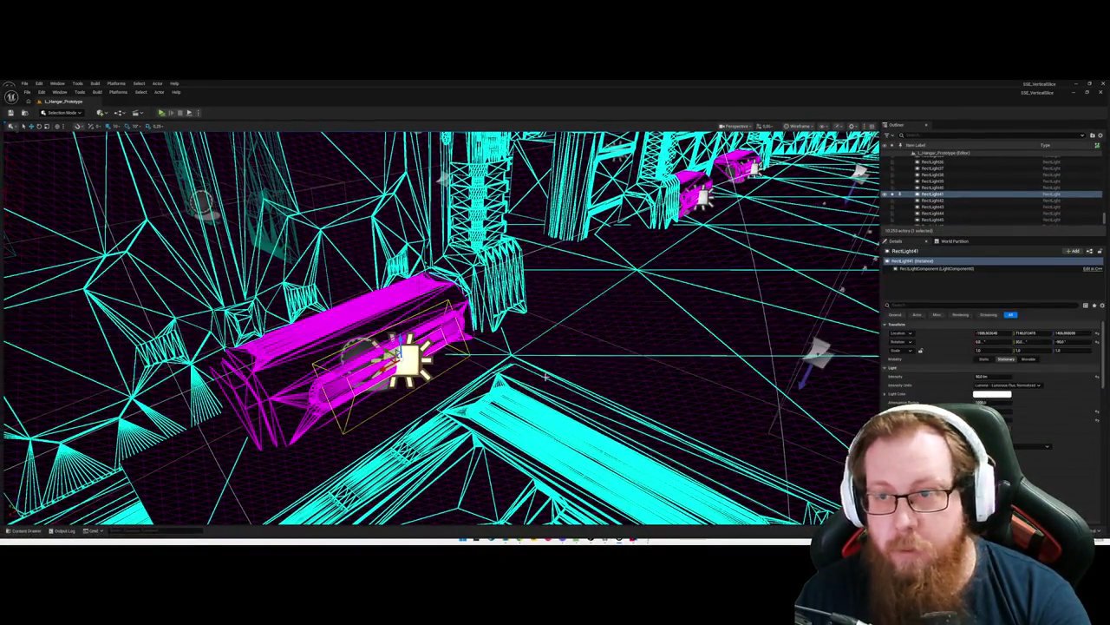
drag(547, 377, 545, 376)
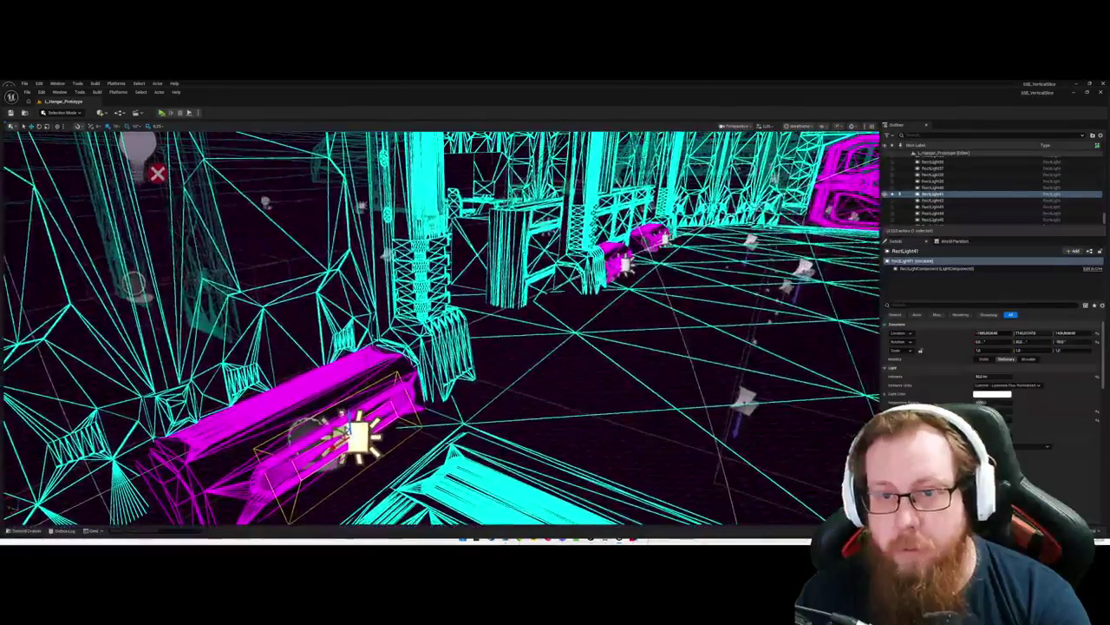
key(ctrl+z)
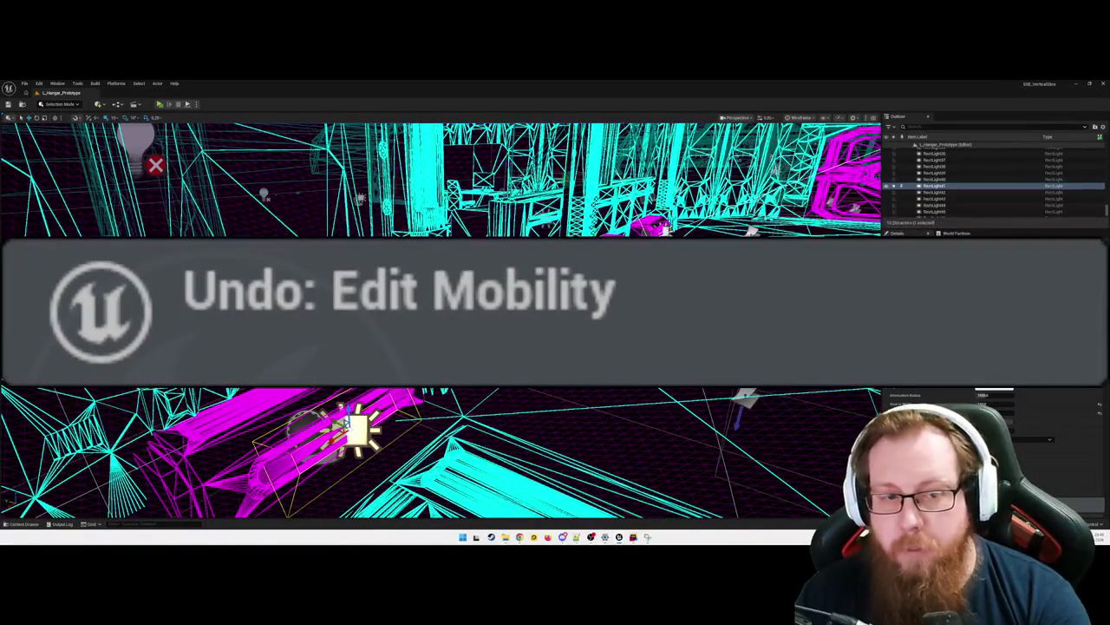
drag(540, 414, 534, 404)
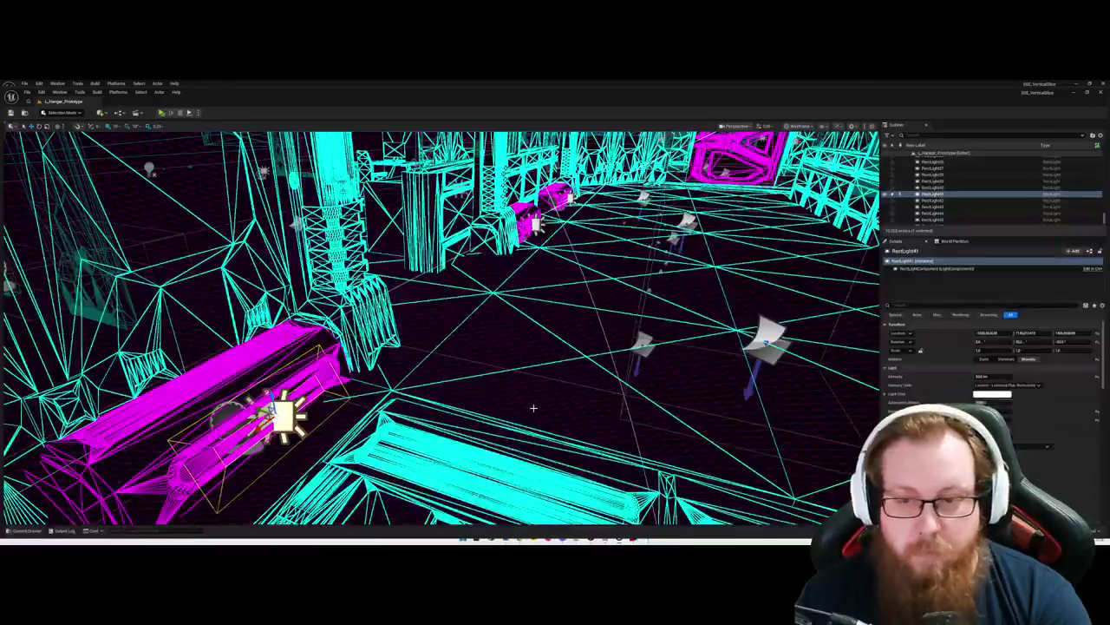
key(ctrl+z)
key(ctrl+z)
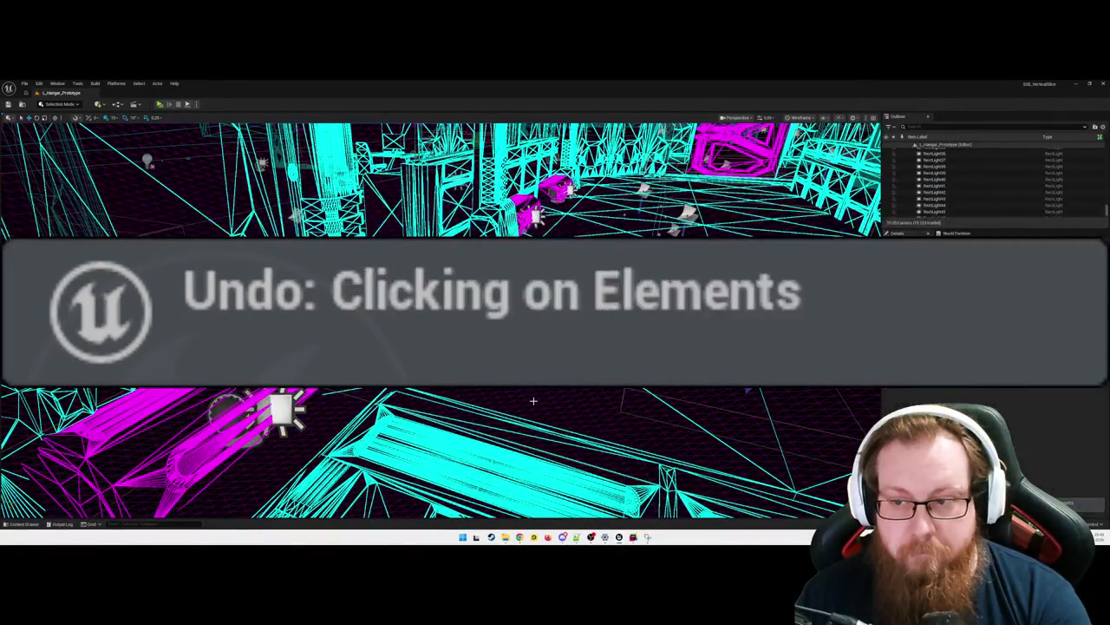
drag(534, 400, 495, 394)
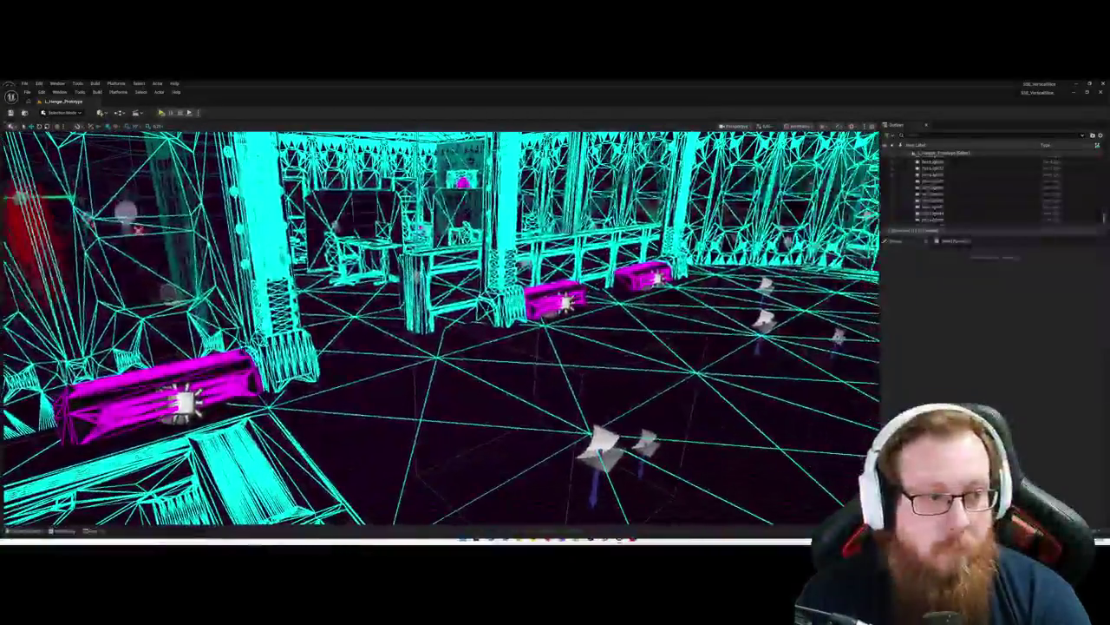
Step: Fly down the corridor past the shelving and pillars to overlook the domed lounge's booths
key(w)
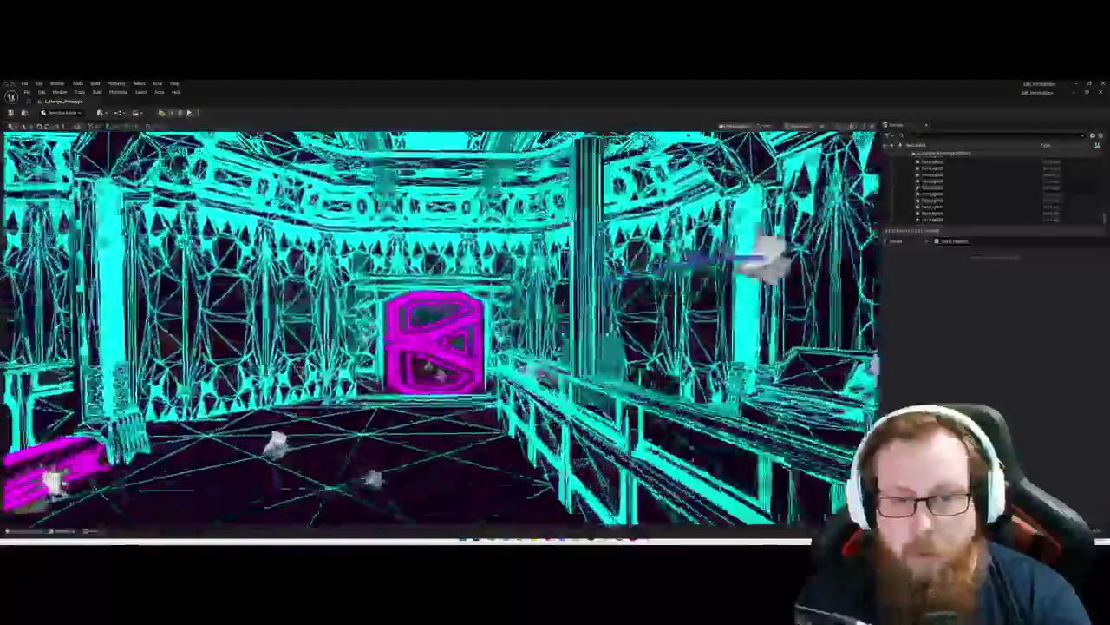
key(w)
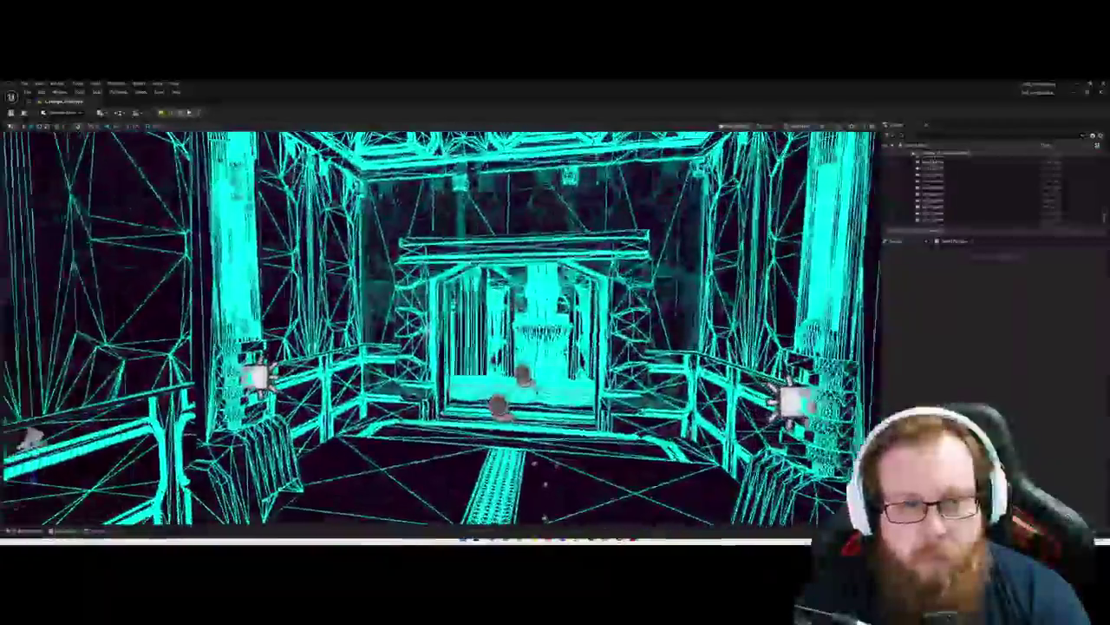
key(w)
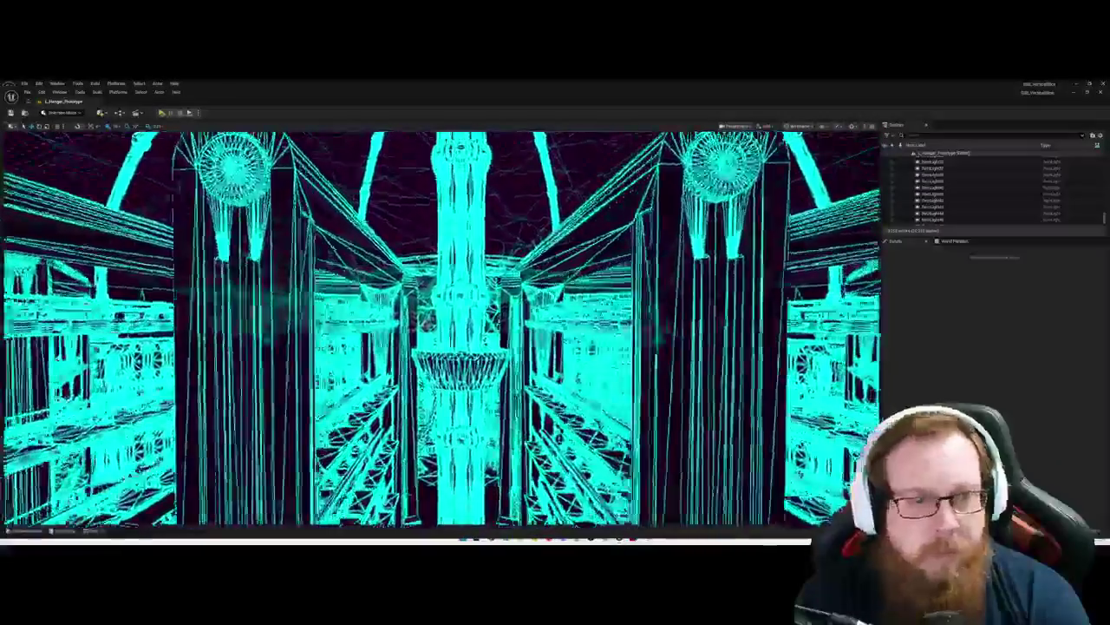
key(w)
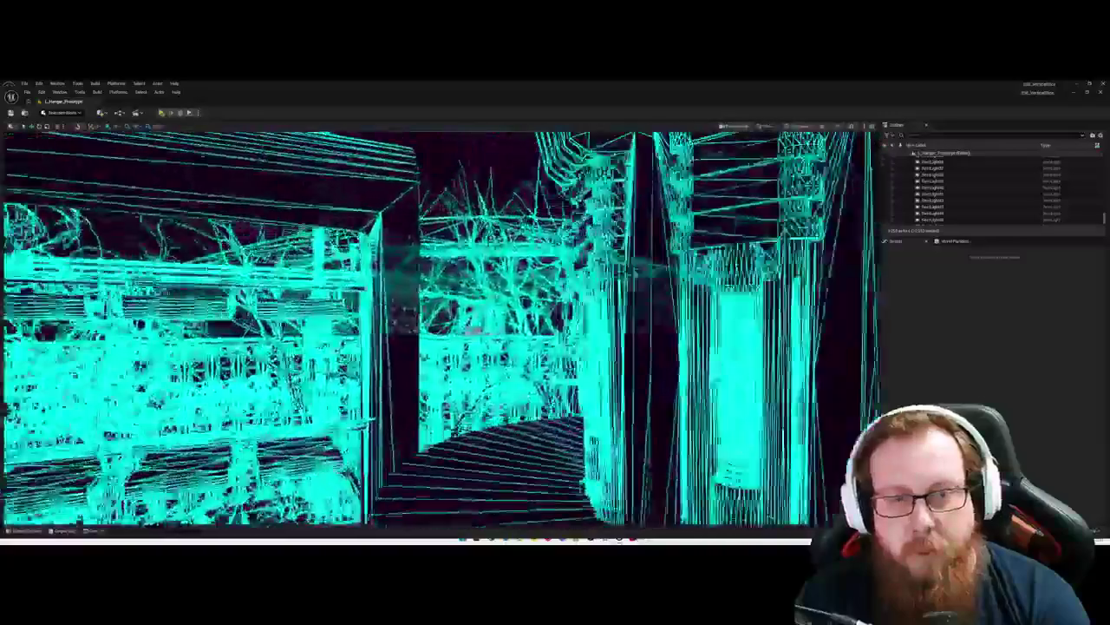
key(w)
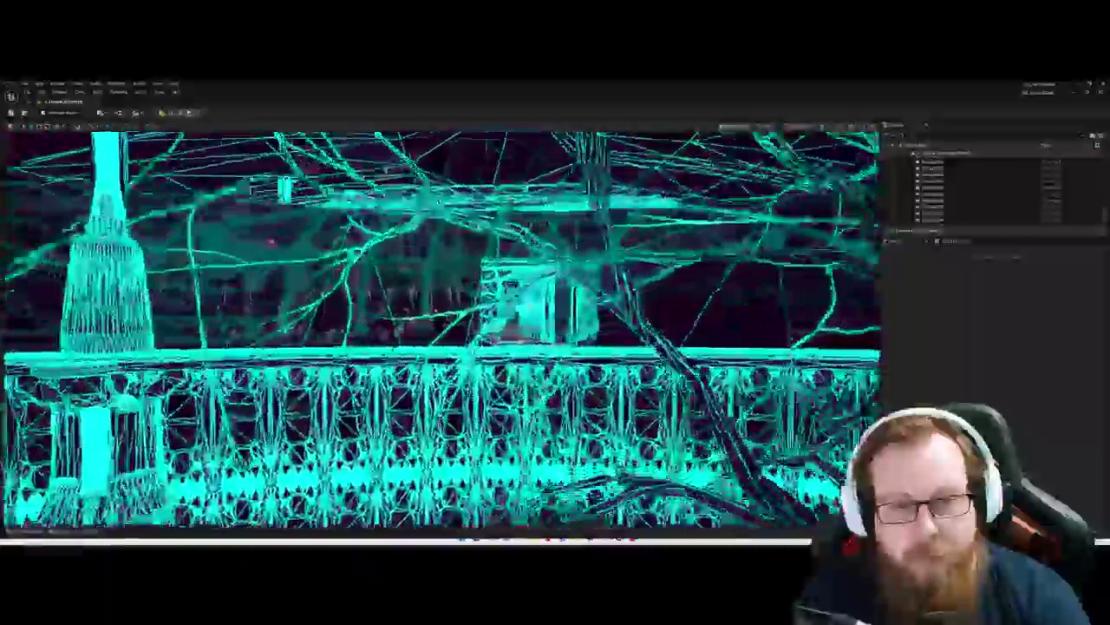
key(w)
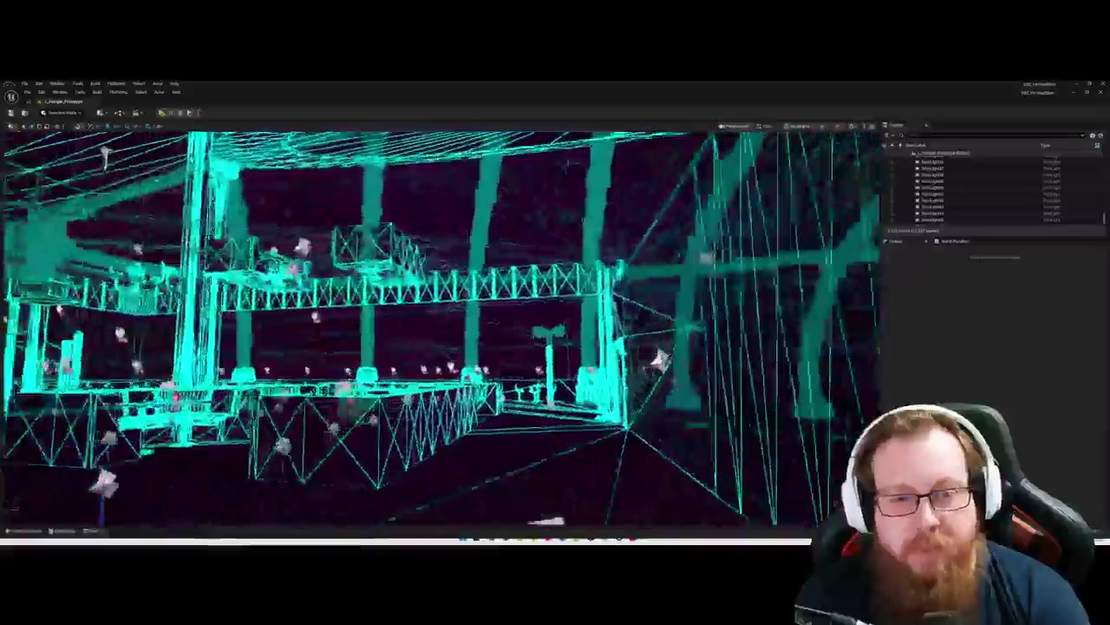
key(w)
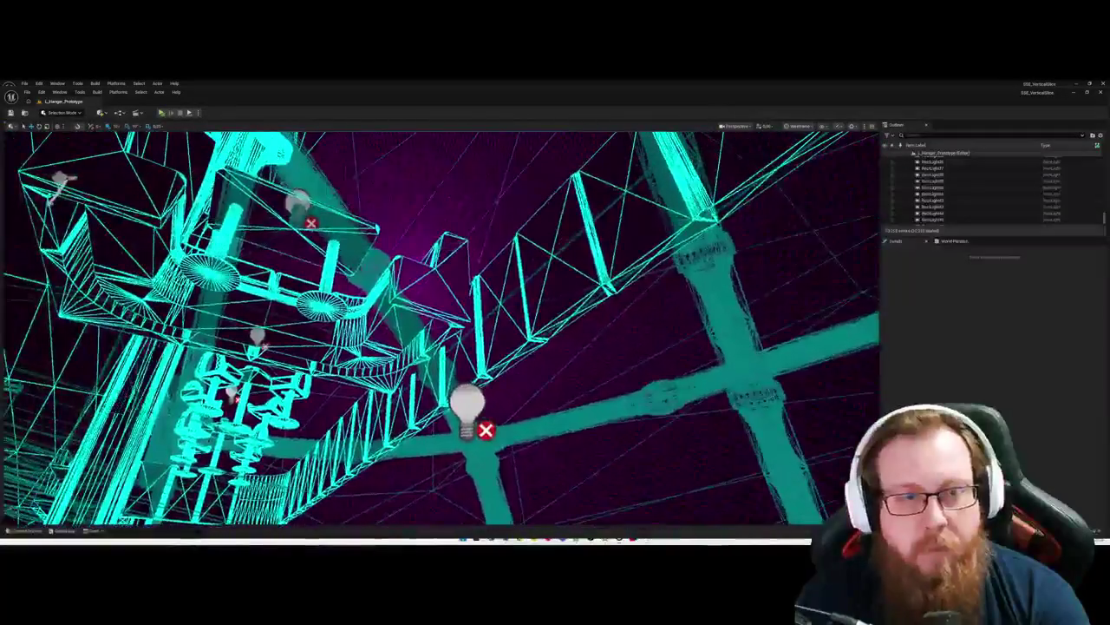
key(w)
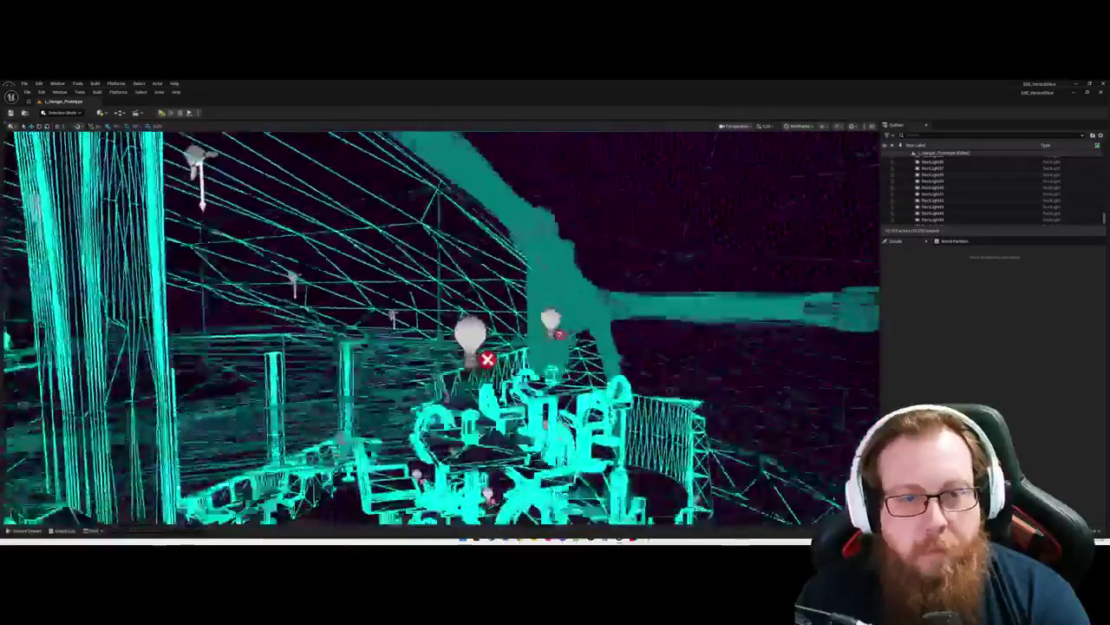
key(w)
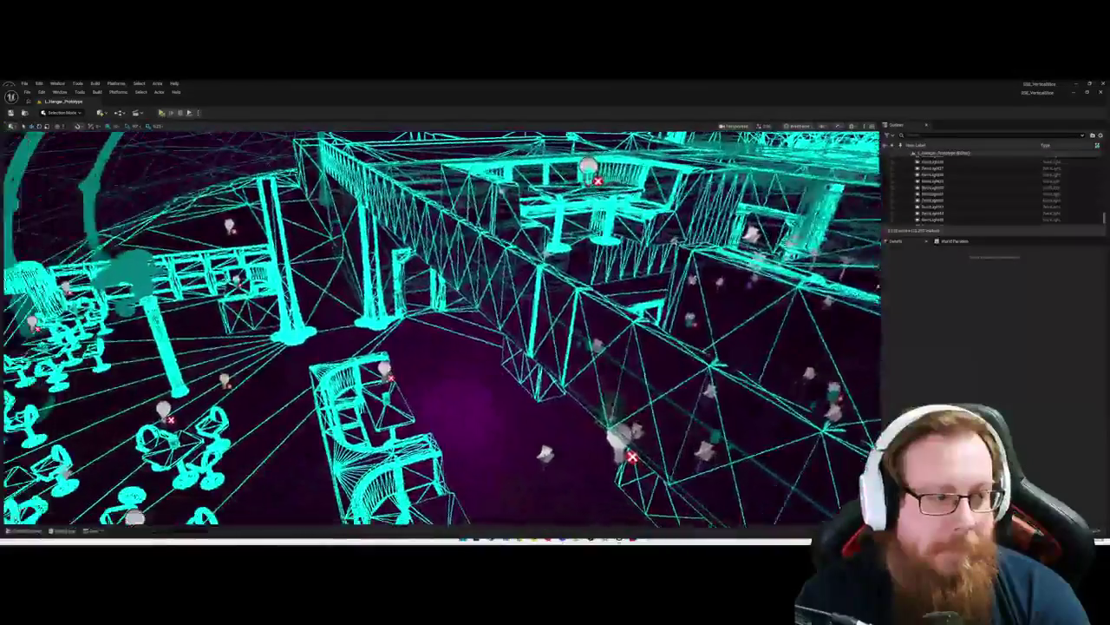
key(w)
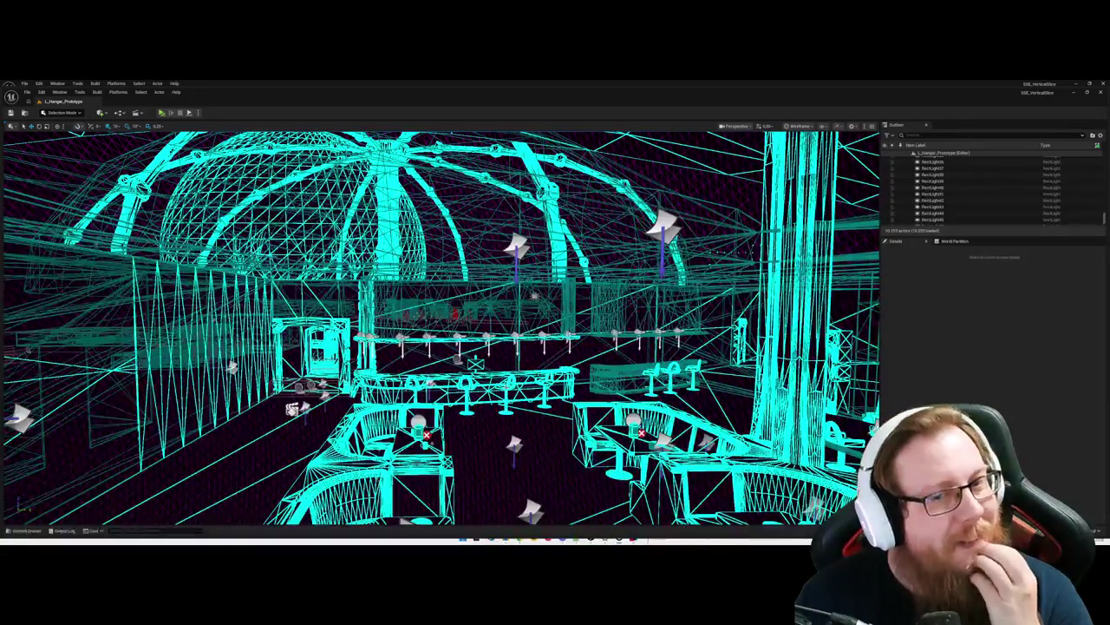
Step: Select booth rect light RectLight45, frame it and orbit around to face the booth
click(418, 425)
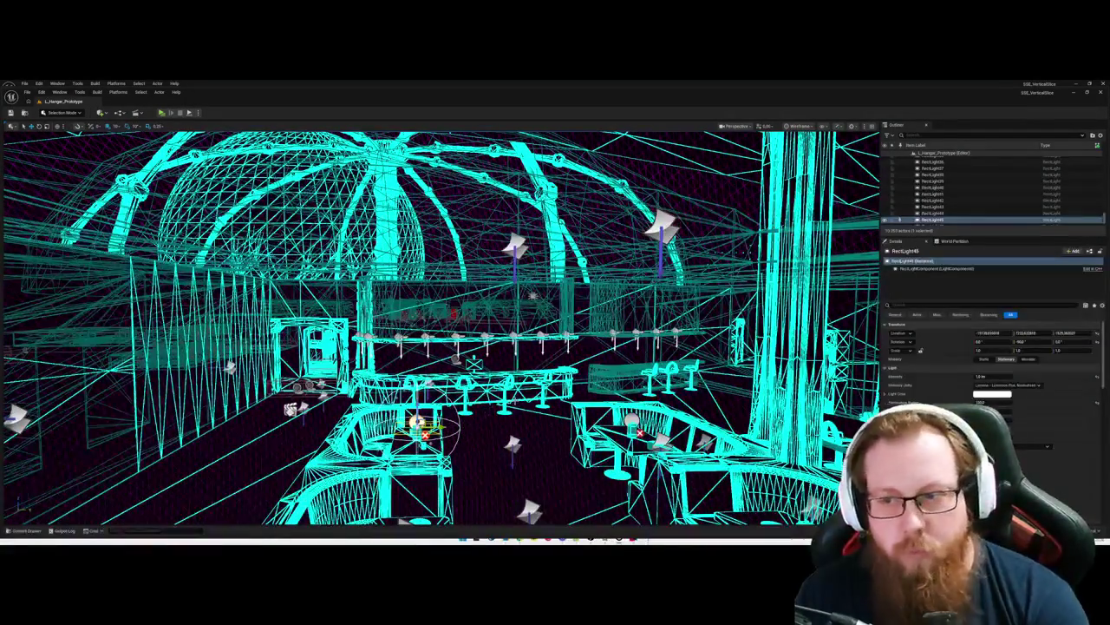
key(f)
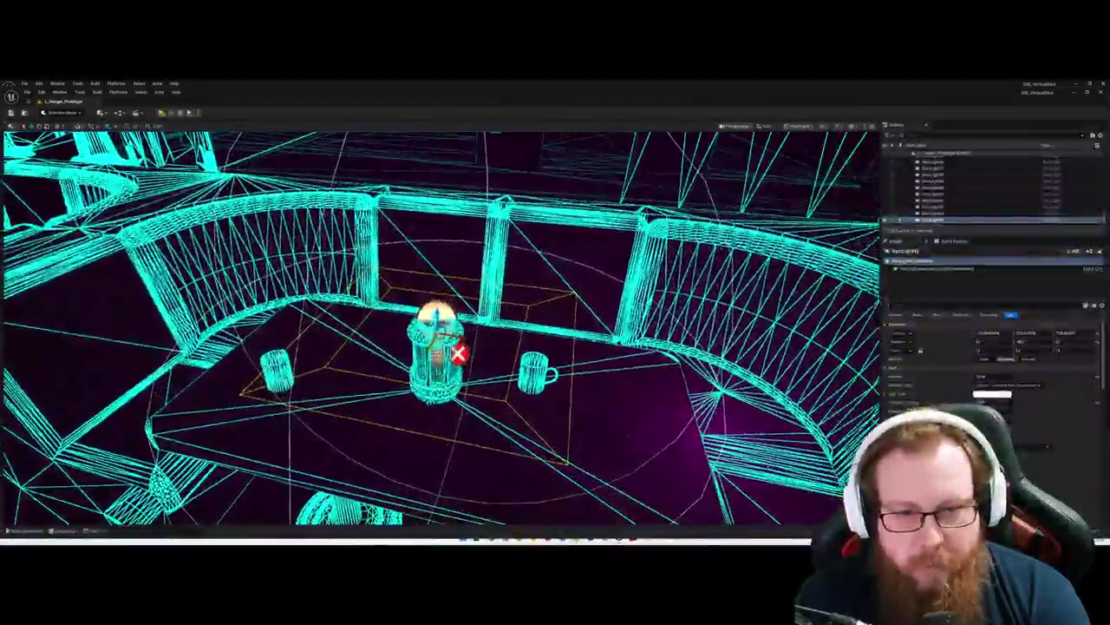
drag(440, 347, 382, 304)
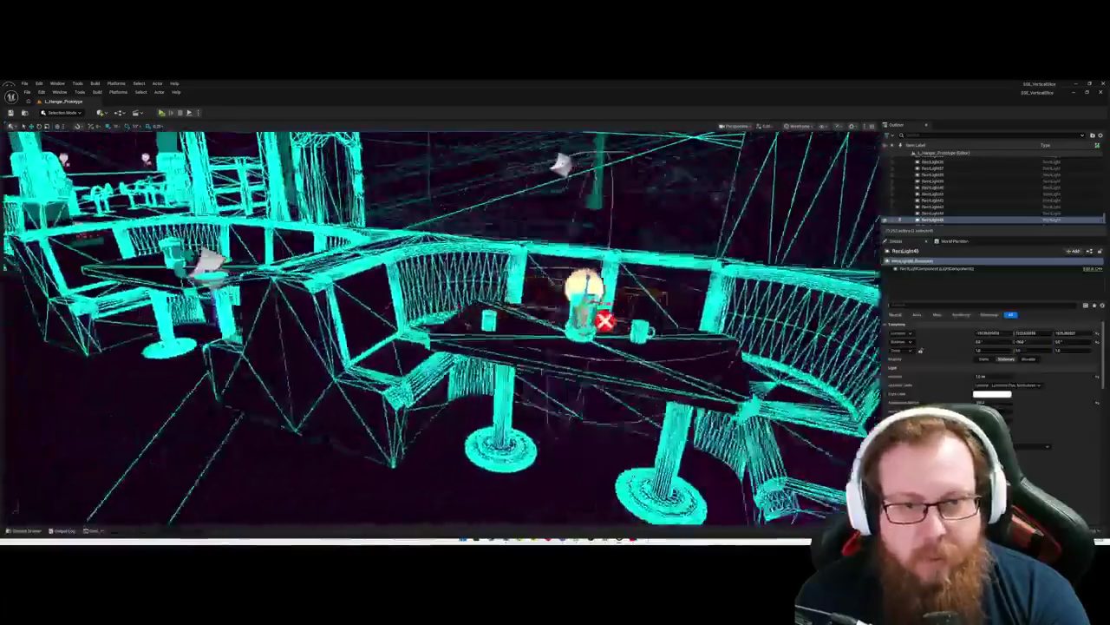
drag(439, 329, 520, 321)
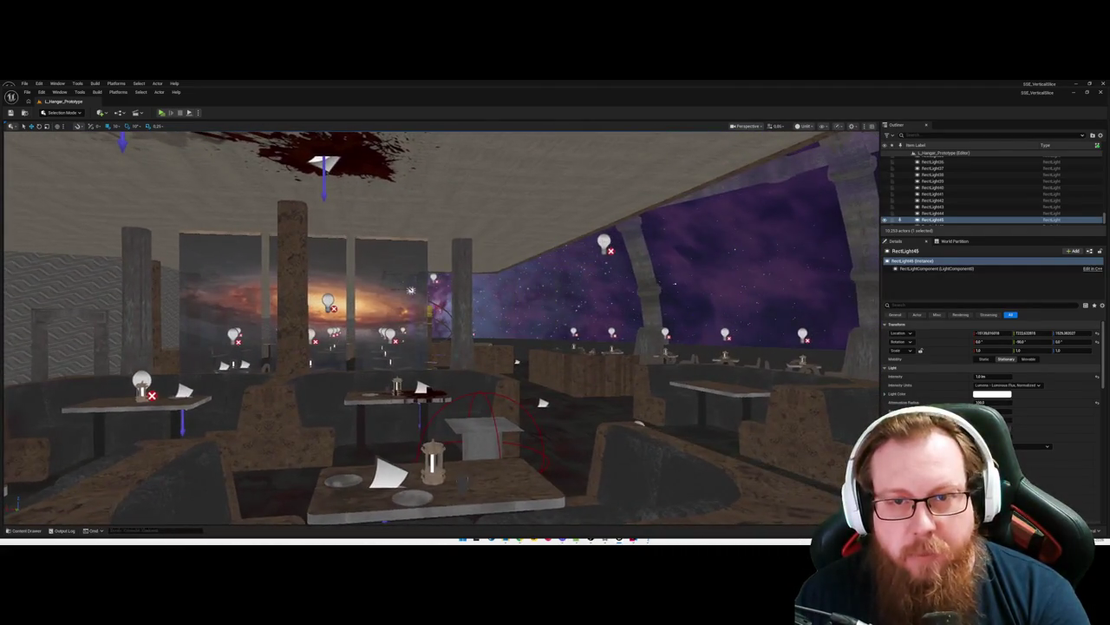
Step: Select the lounge lights and pillar in turn, restoring a rect light after an accidental delete
click(604, 242)
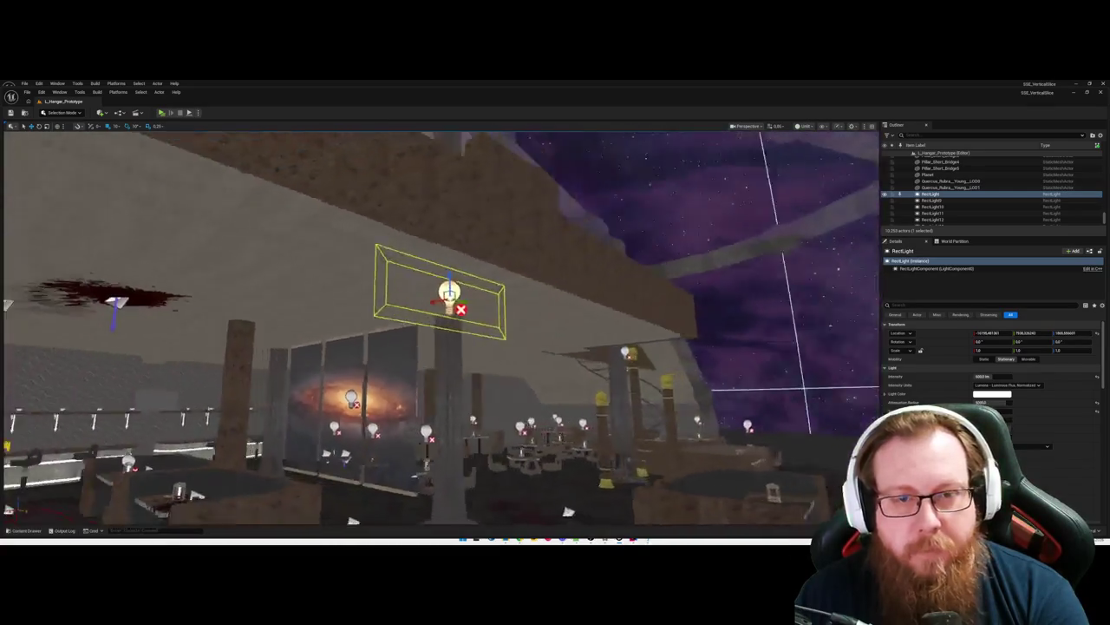
key(Delete)
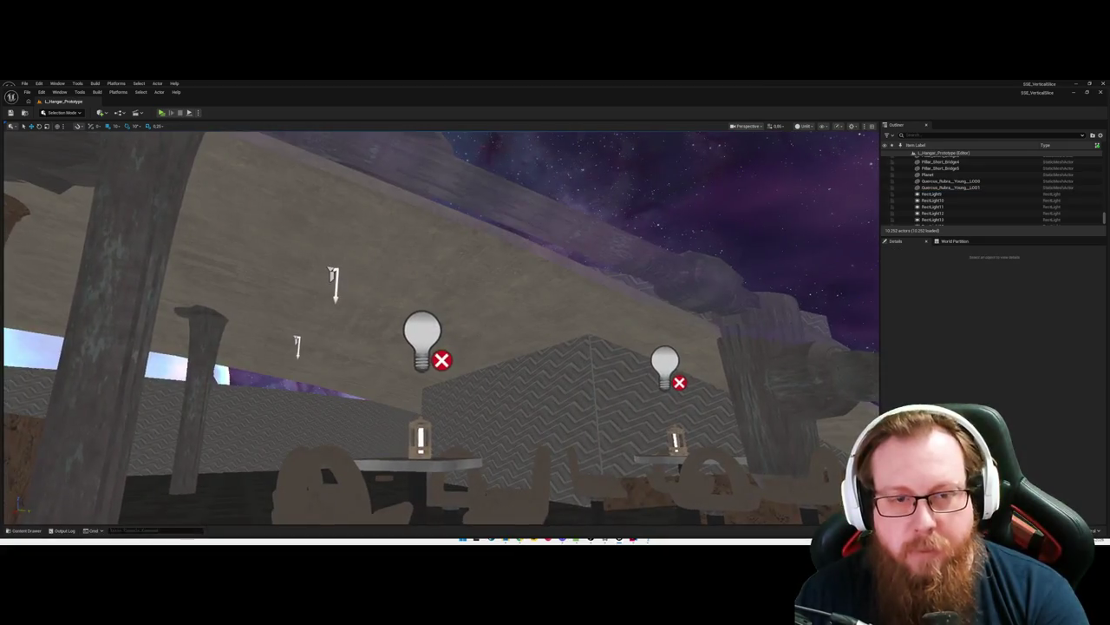
key(ctrl+z)
click(547, 306)
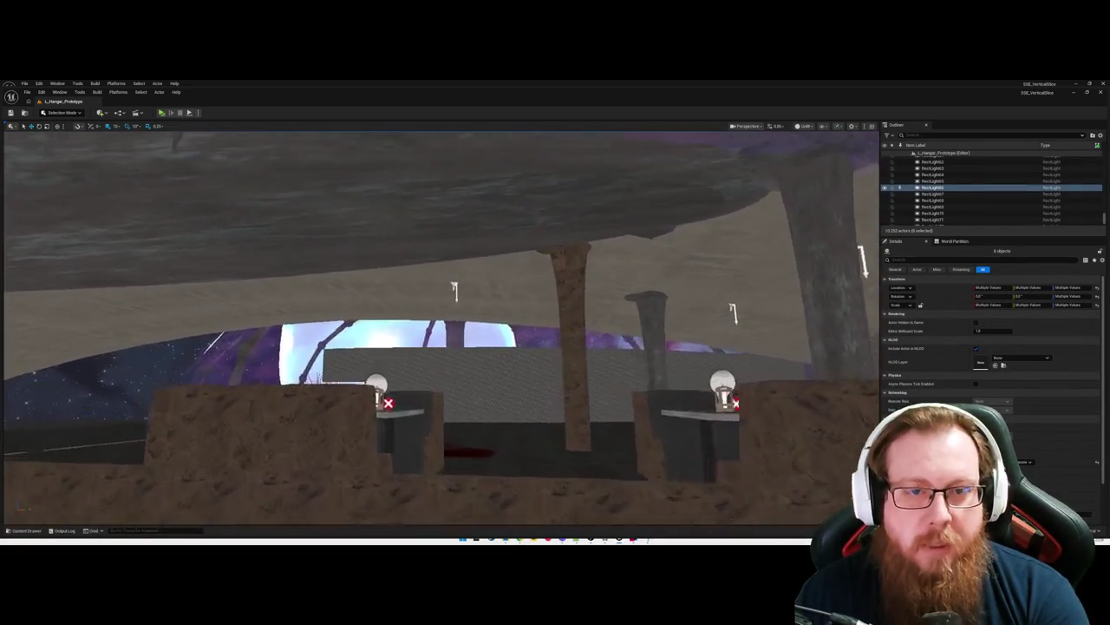
click(473, 264)
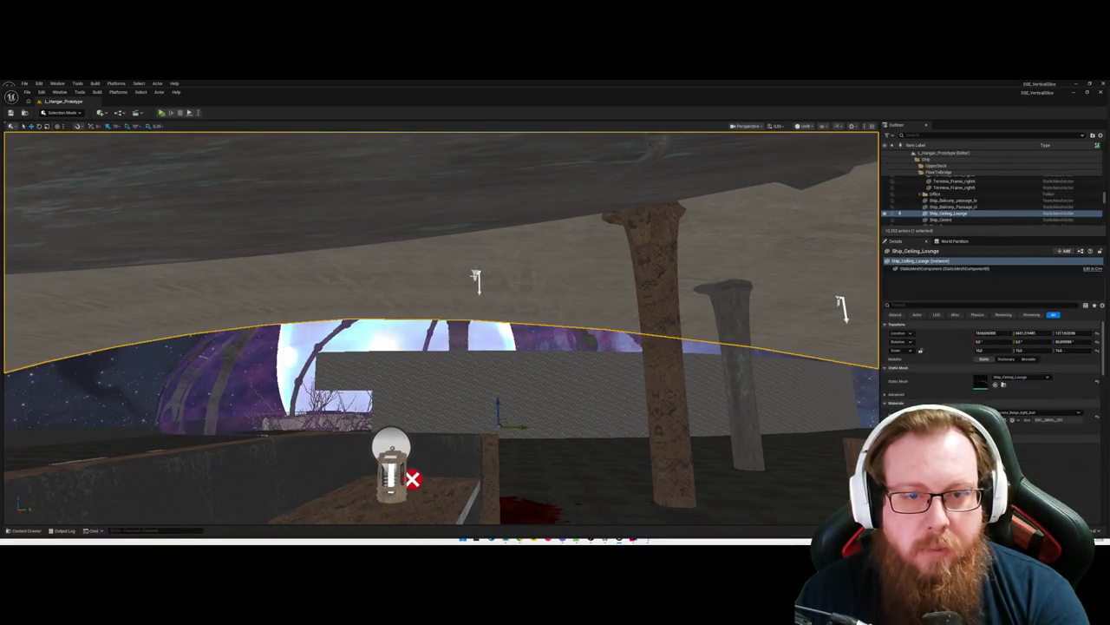
click(477, 276)
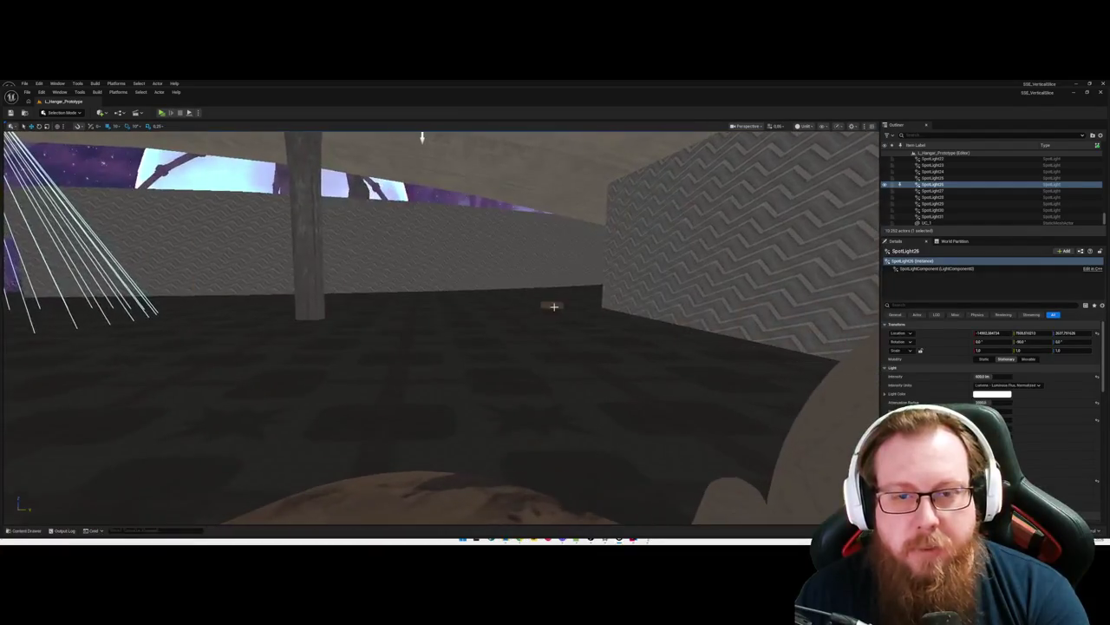
click(555, 306)
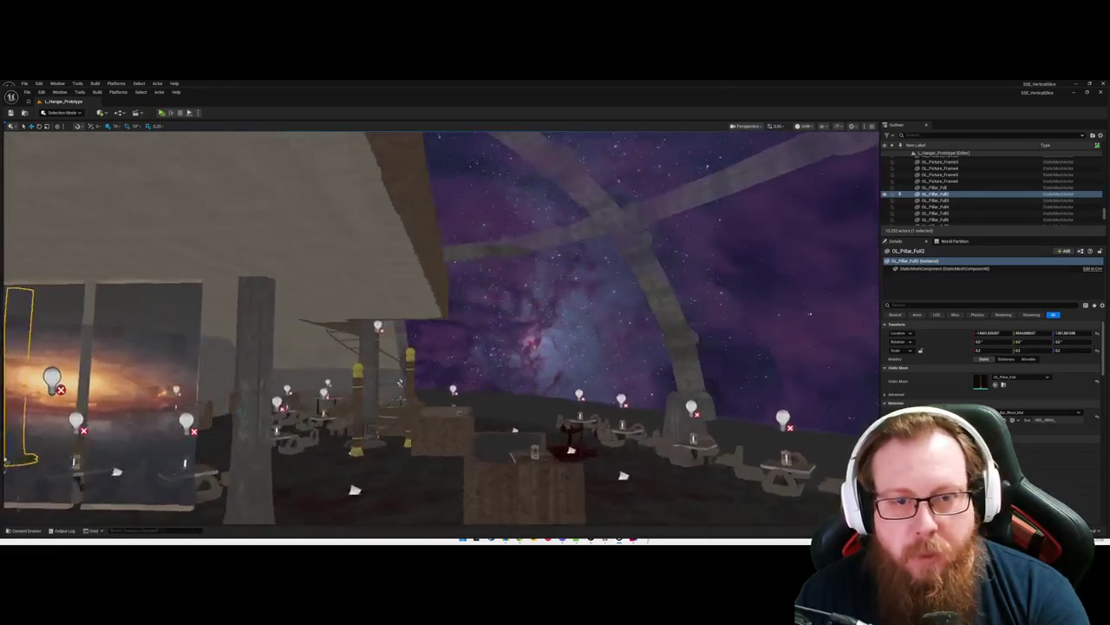
key(Escape)
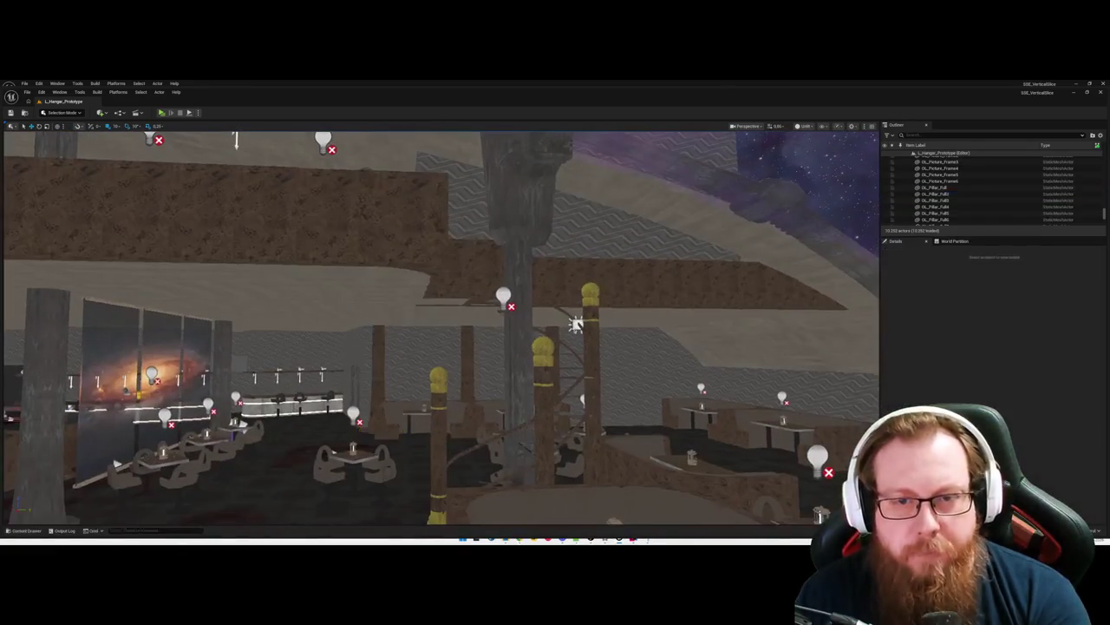
Step: Delete RectLight9 from the level and save
click(576, 324)
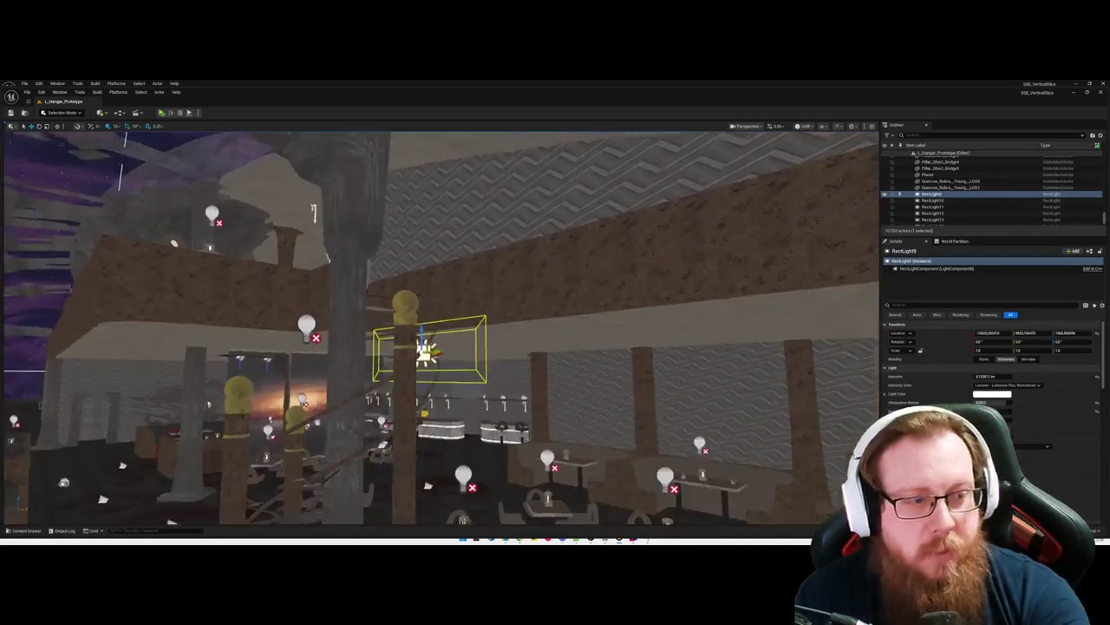
key(Delete)
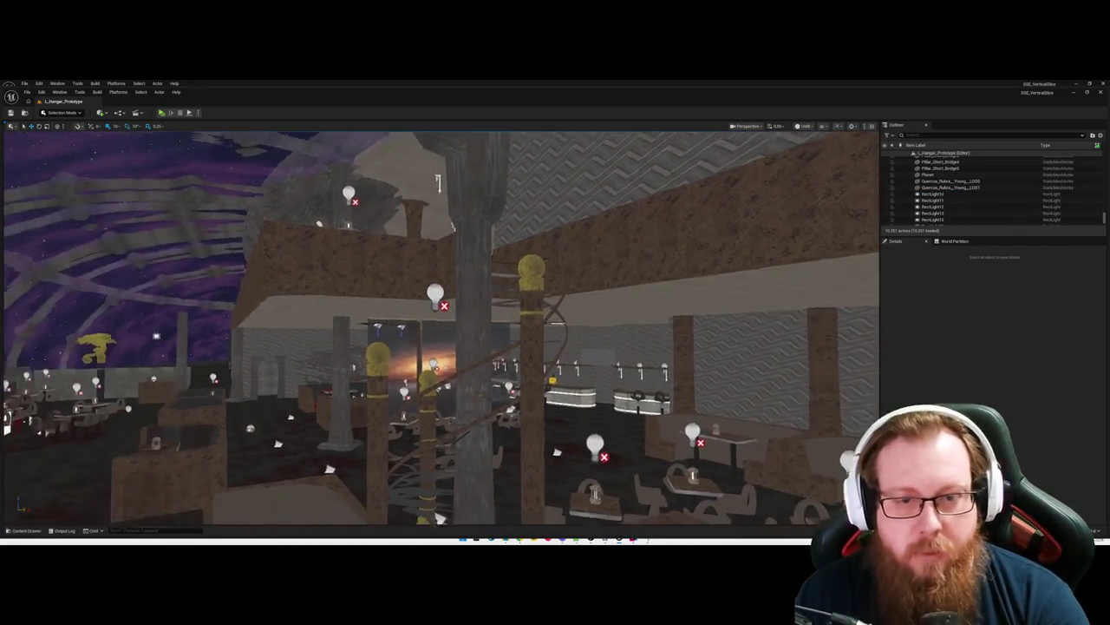
key(ctrl+s)
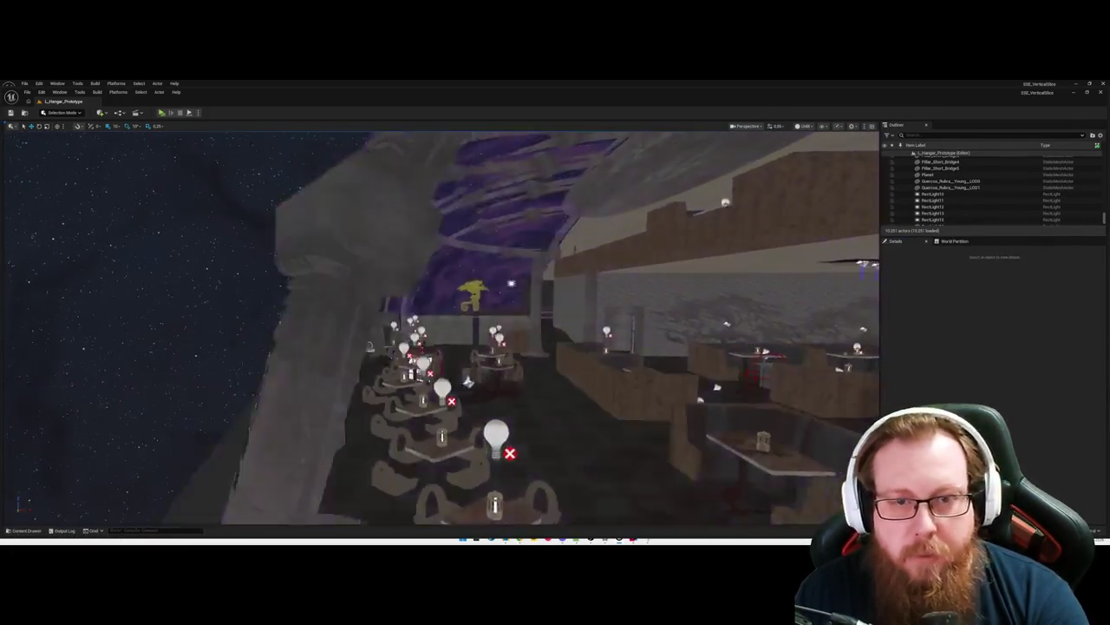
Step: Frame RectLight12 near the dome, then deselect it and save the level again
drag(466, 380, 417, 347)
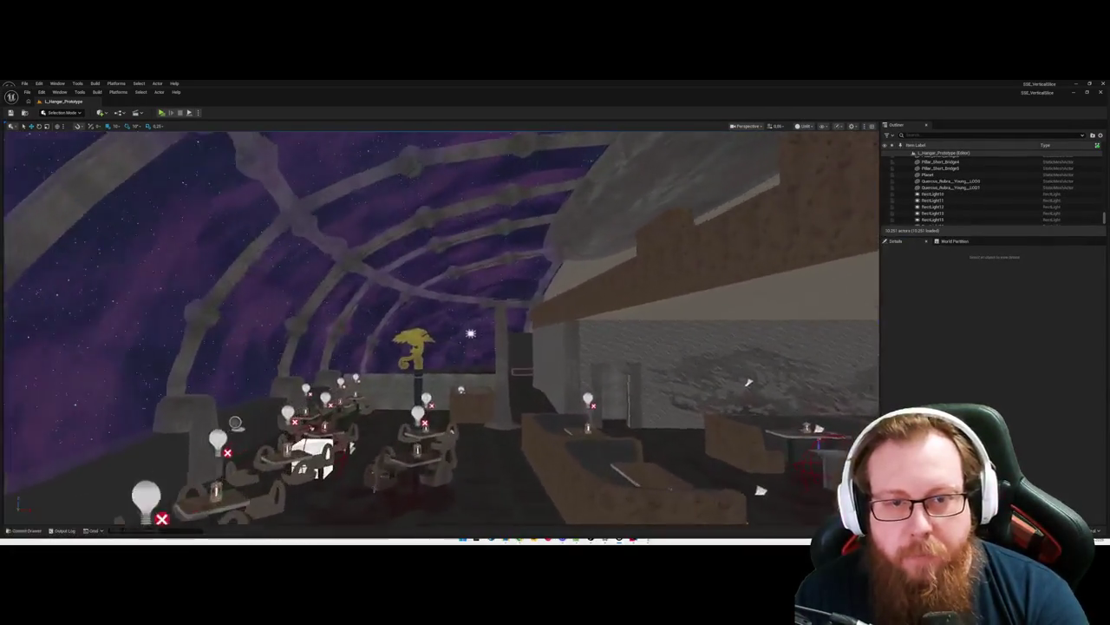
click(440, 334)
key(f)
drag(463, 375, 464, 374)
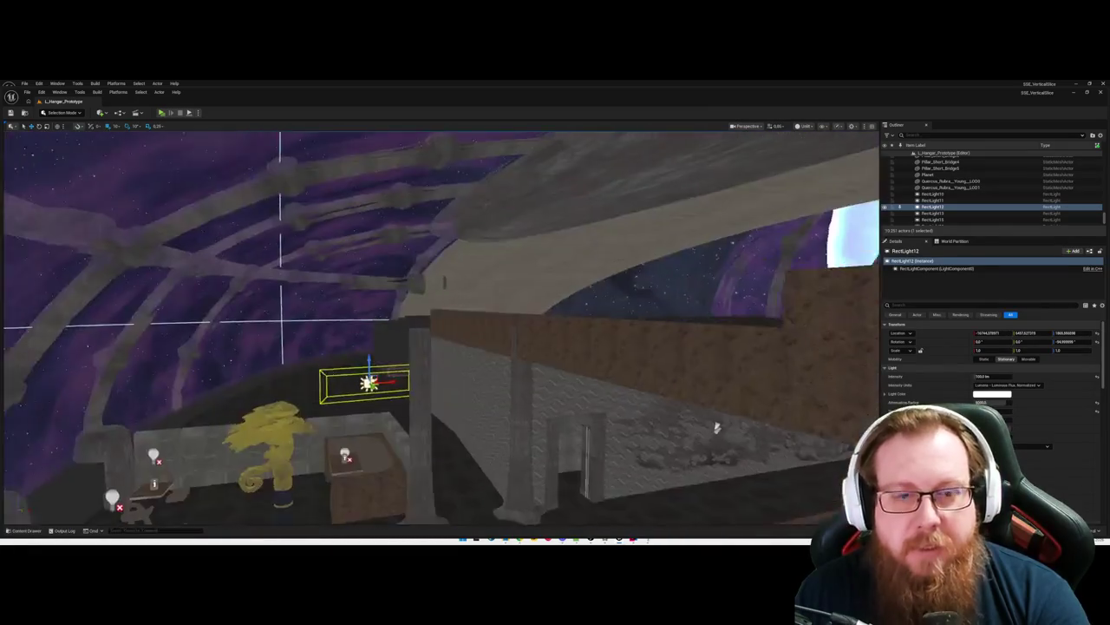
key(Escape)
key(ctrl+s)
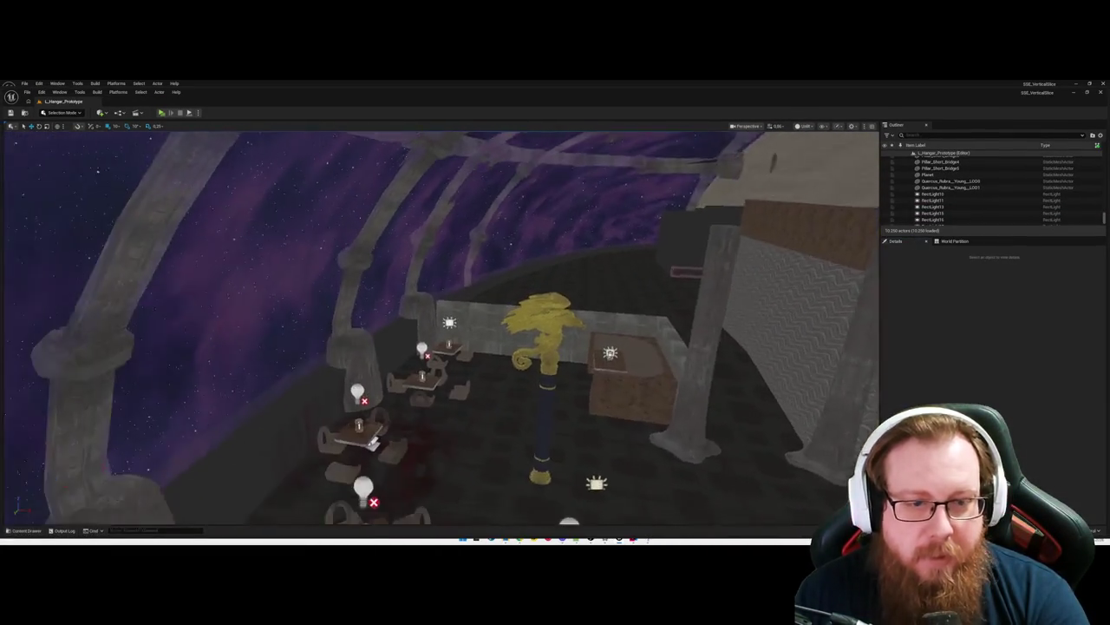
click(433, 377)
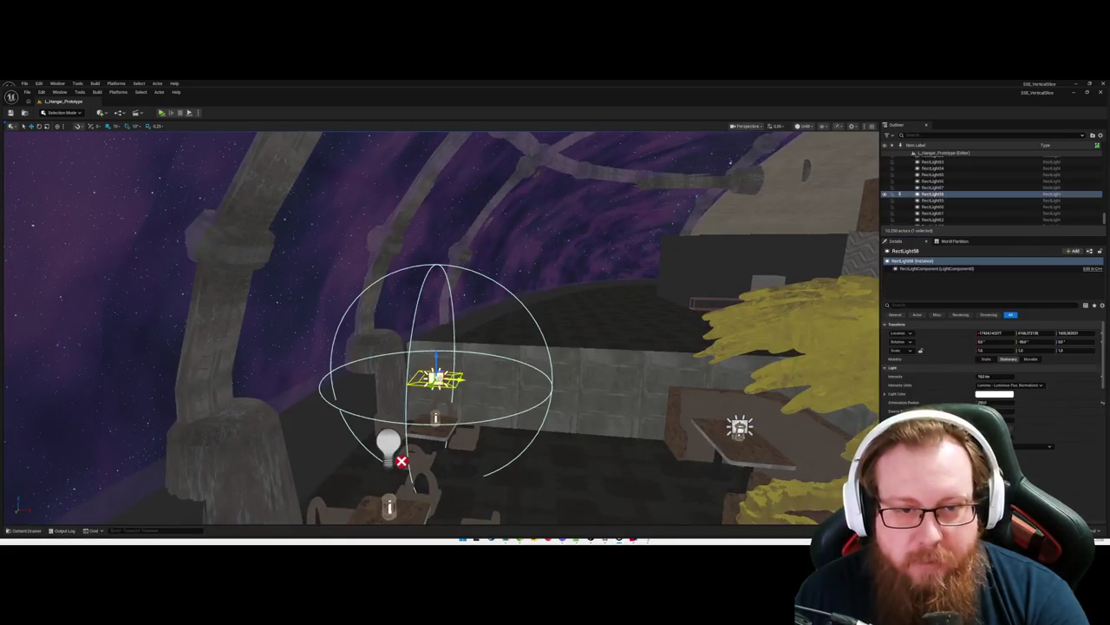
Step: Select RectLight60 in the Outliner, frame it and set its Attenuation Radius to 250
scroll(451, 424, up, 3)
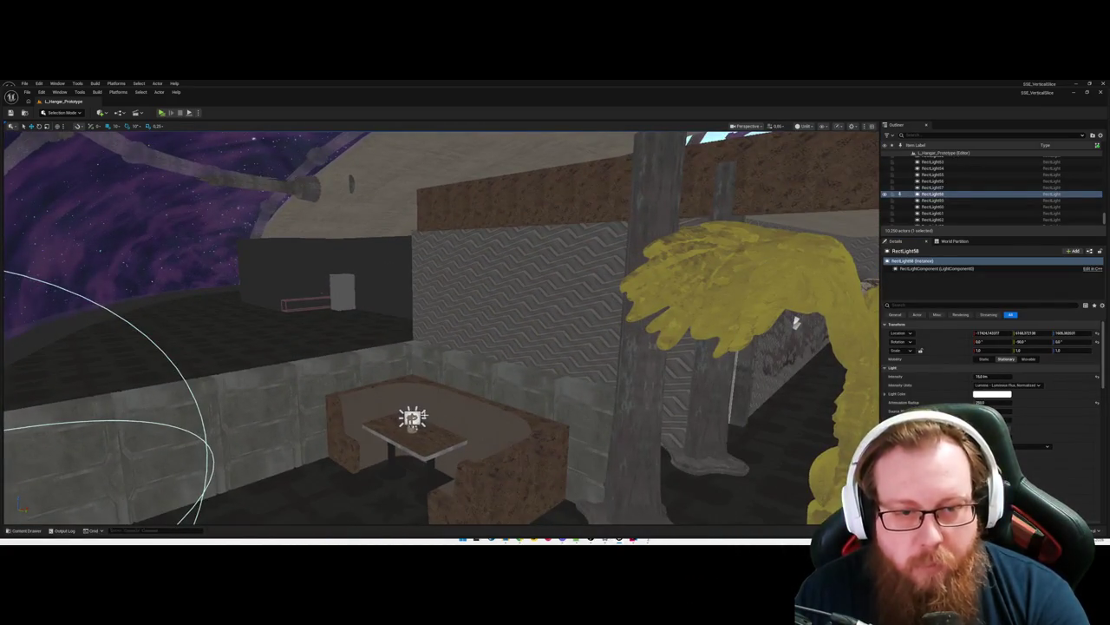
scroll(794, 323, down, 10)
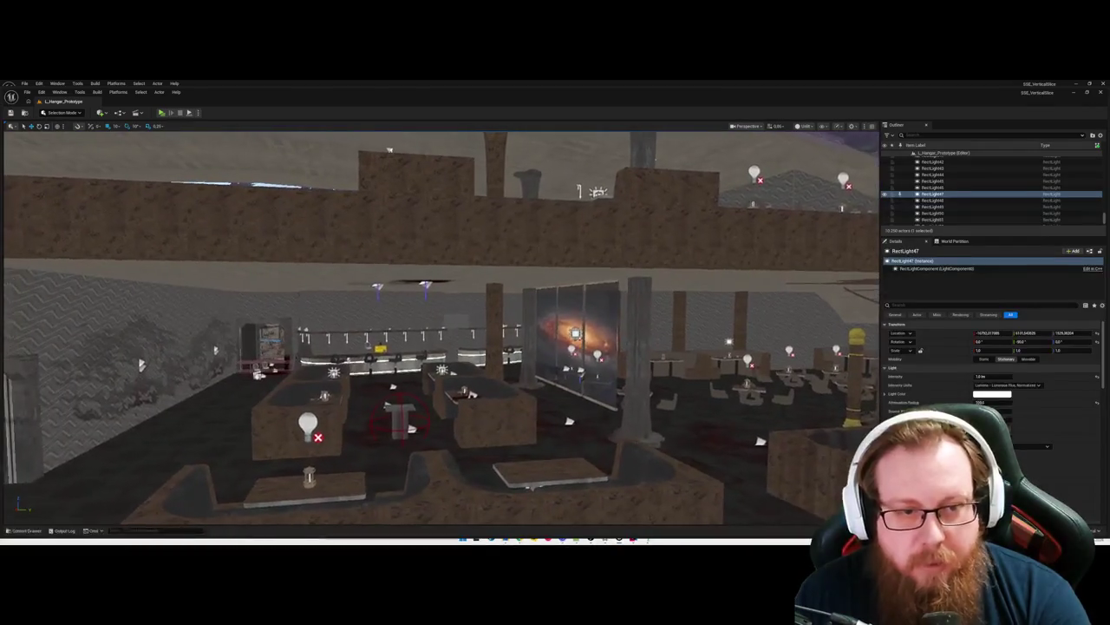
click(340, 371)
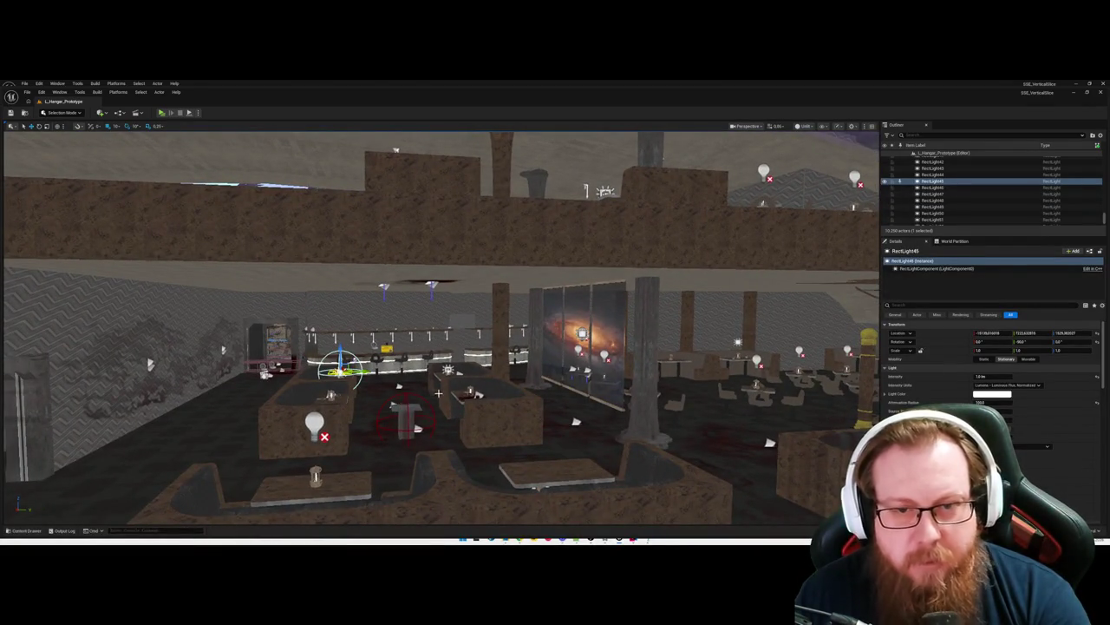
scroll(438, 393, down, 3)
click(932, 220)
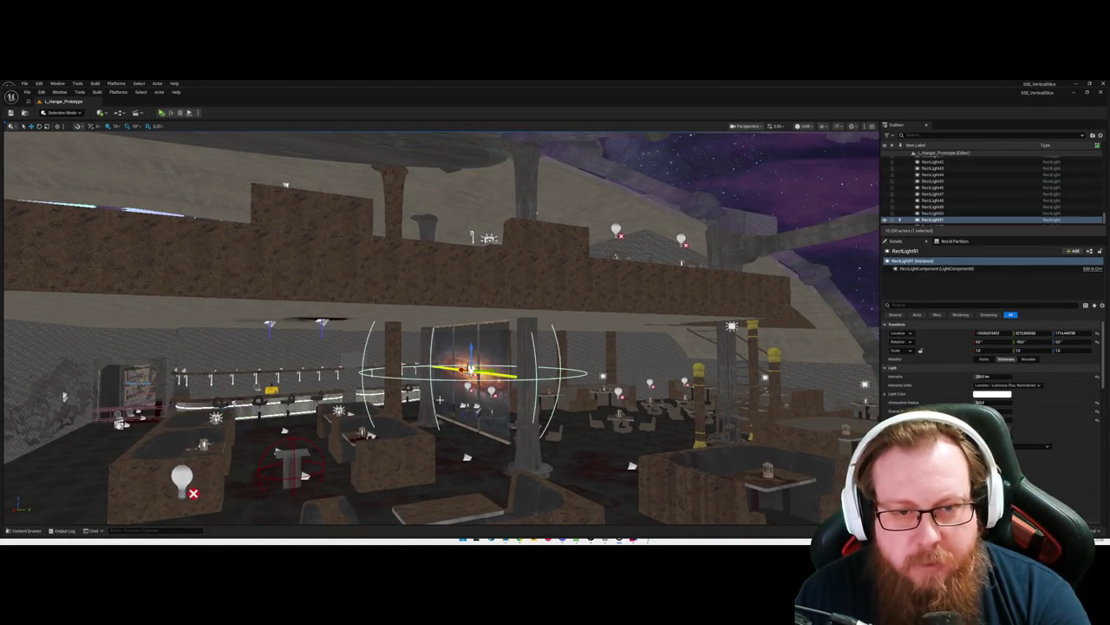
key(f)
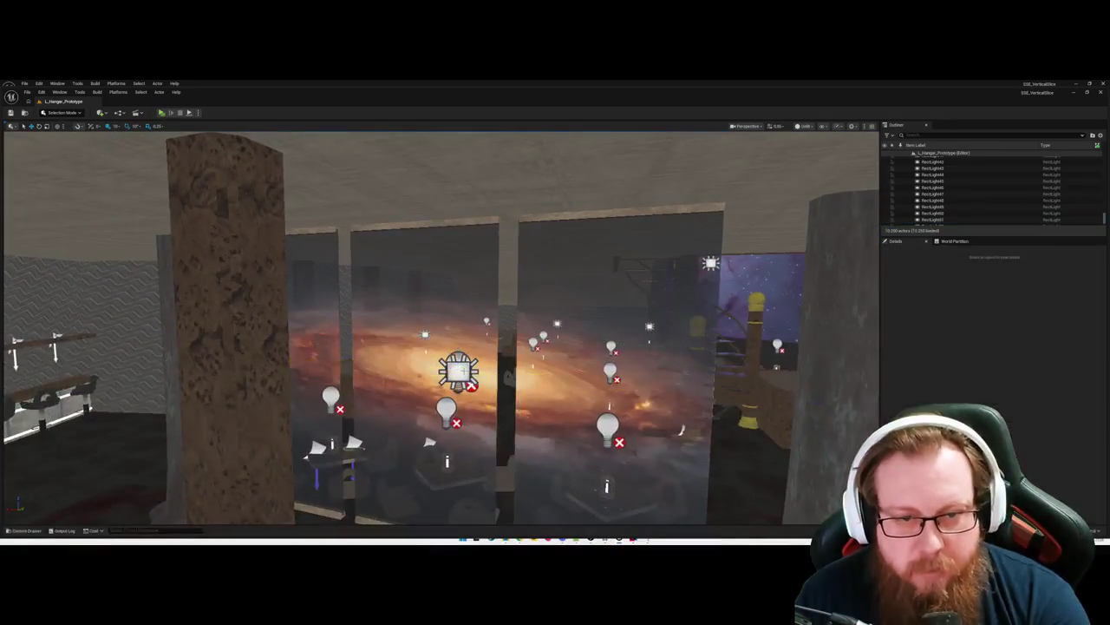
click(425, 287)
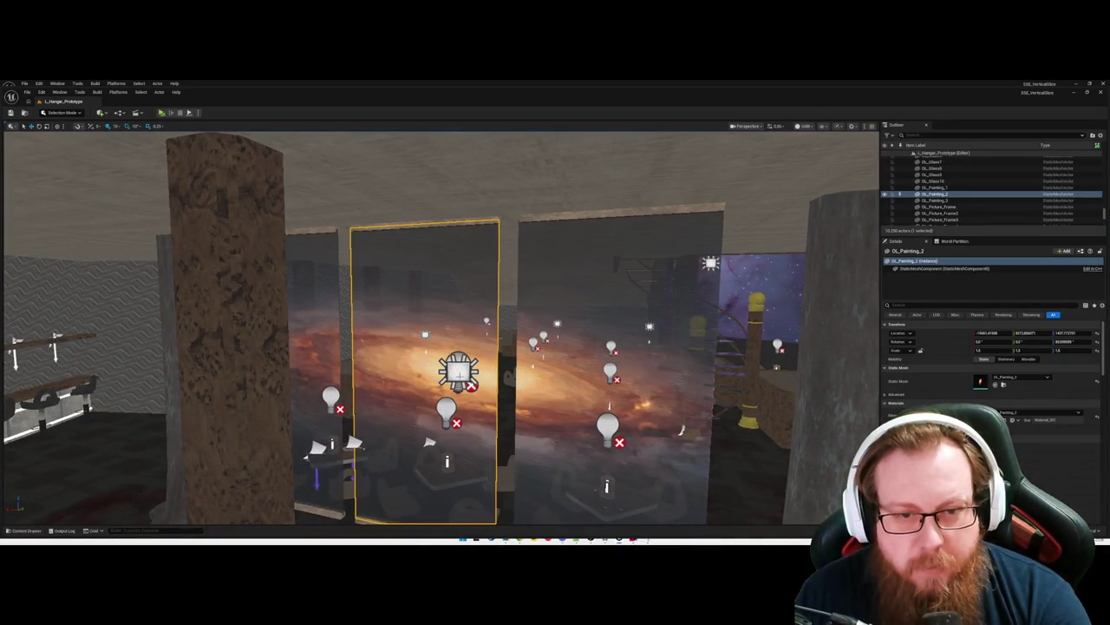
click(933, 193)
key(f)
mouse_move(441, 329)
mouse_down()
mouse_move(512, 321)
mouse_move(529, 355)
mouse_up()
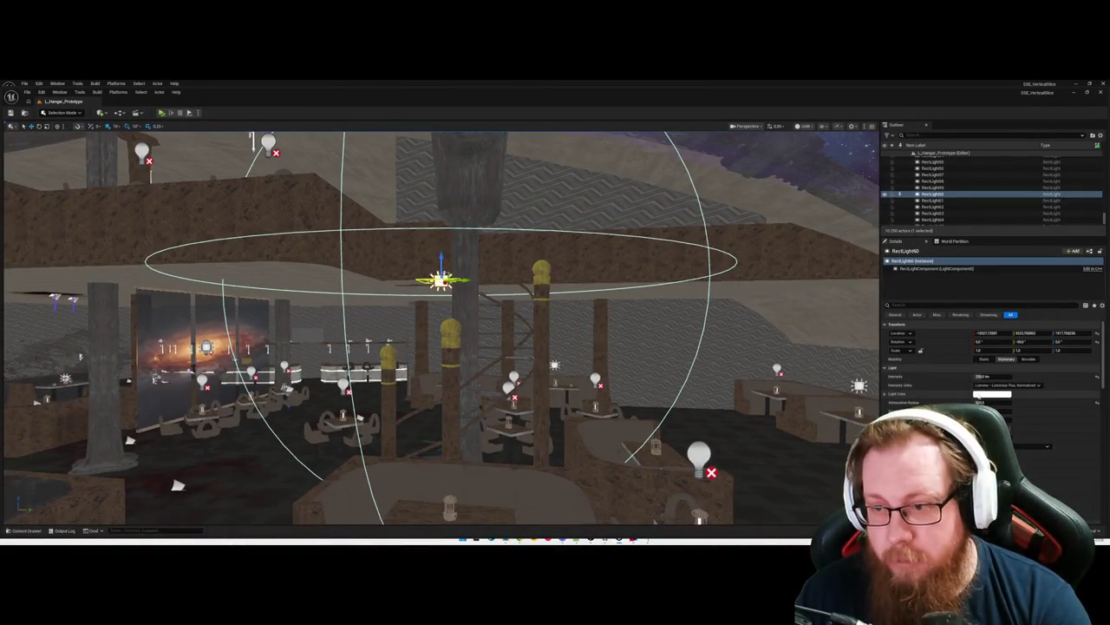
text(250)
key(Return)
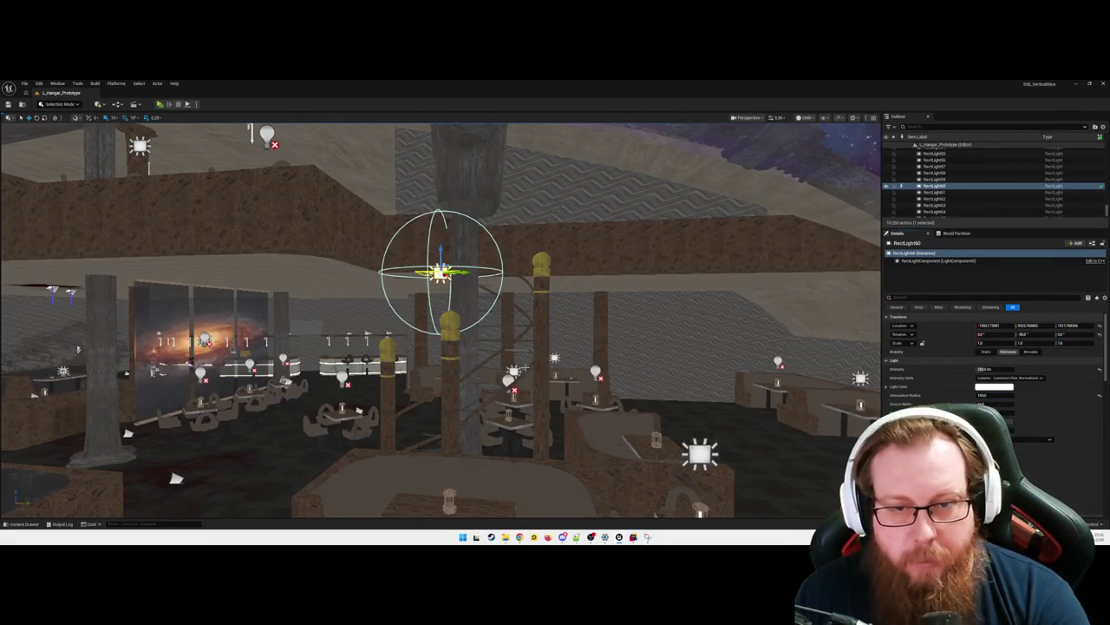
Step: Pull back over the domed hangar, select RectLight23 and fly into the grey hallway
key(f)
drag(442, 329, 295, 425)
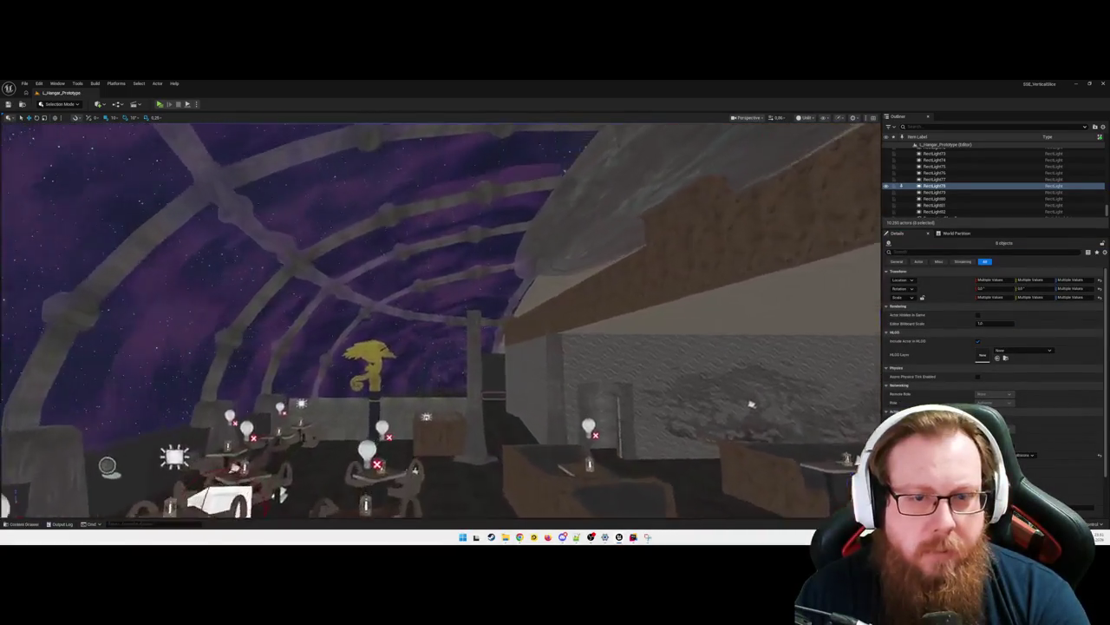
drag(752, 404, 728, 399)
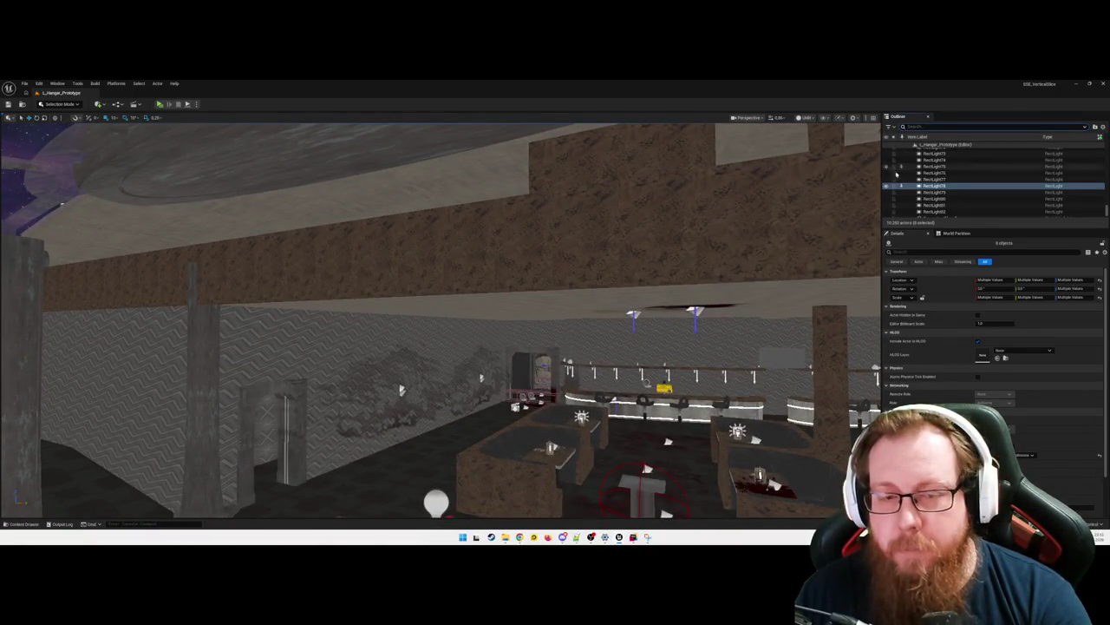
key(f)
scroll(952, 187, up, 2)
scroll(952, 187, down, 3)
click(955, 182)
drag(764, 260, 752, 254)
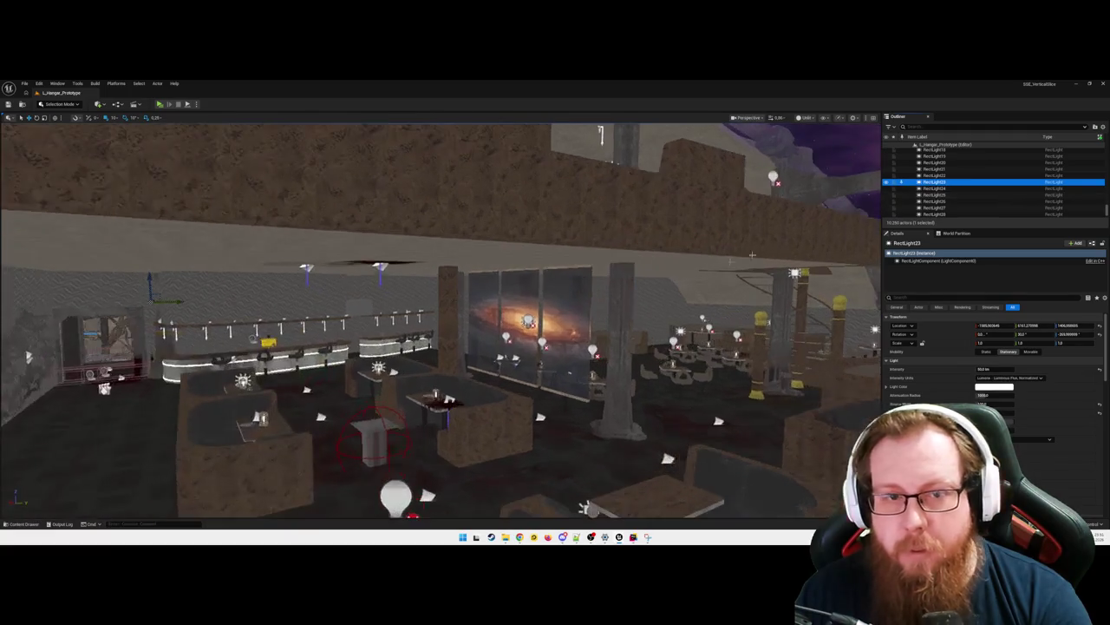
mouse_move(659, 323)
mouse_down()
mouse_move(616, 347)
mouse_move(581, 343)
mouse_move(568, 340)
mouse_move(559, 308)
mouse_move(573, 338)
mouse_up()
Step: Set RectLight23's Attenuation Radius to 2600
click(1012, 402)
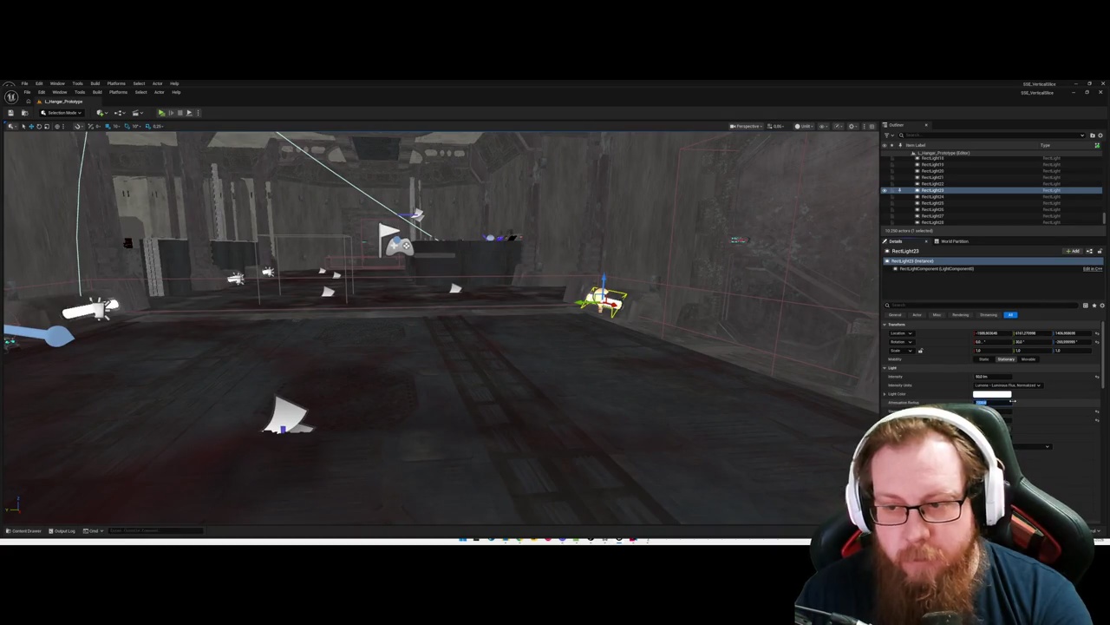
text(2600)
key(Return)
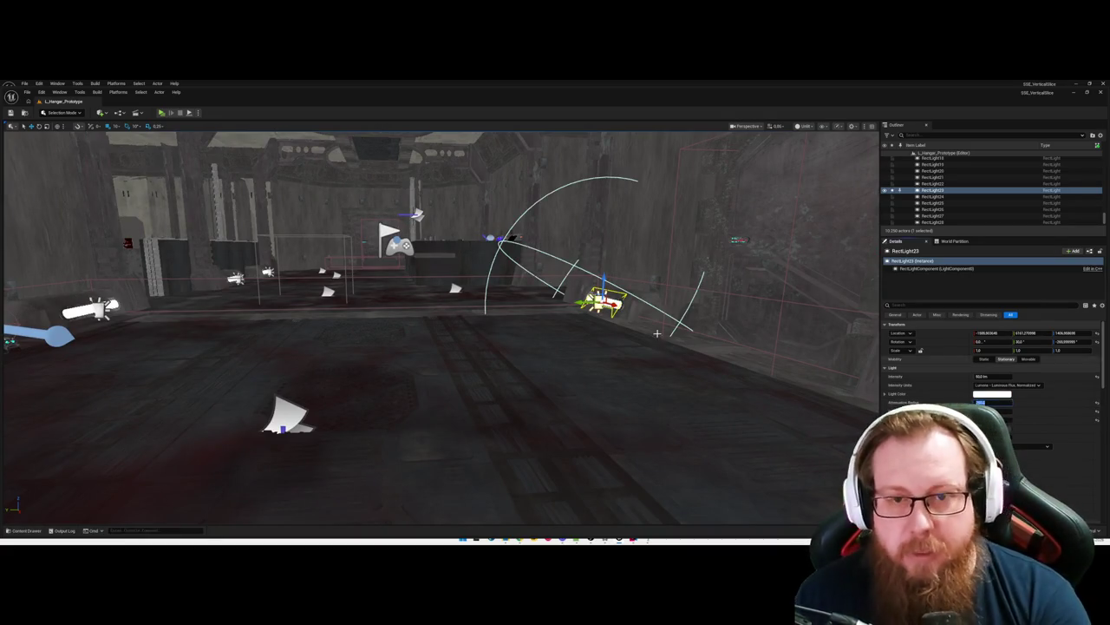
mouse_move(539, 355)
mouse_down()
mouse_move(539, 334)
mouse_move(547, 360)
mouse_up()
Step: Adjust RectLight22's attenuation radius, save the level and launch a standalone game preview
click(933, 184)
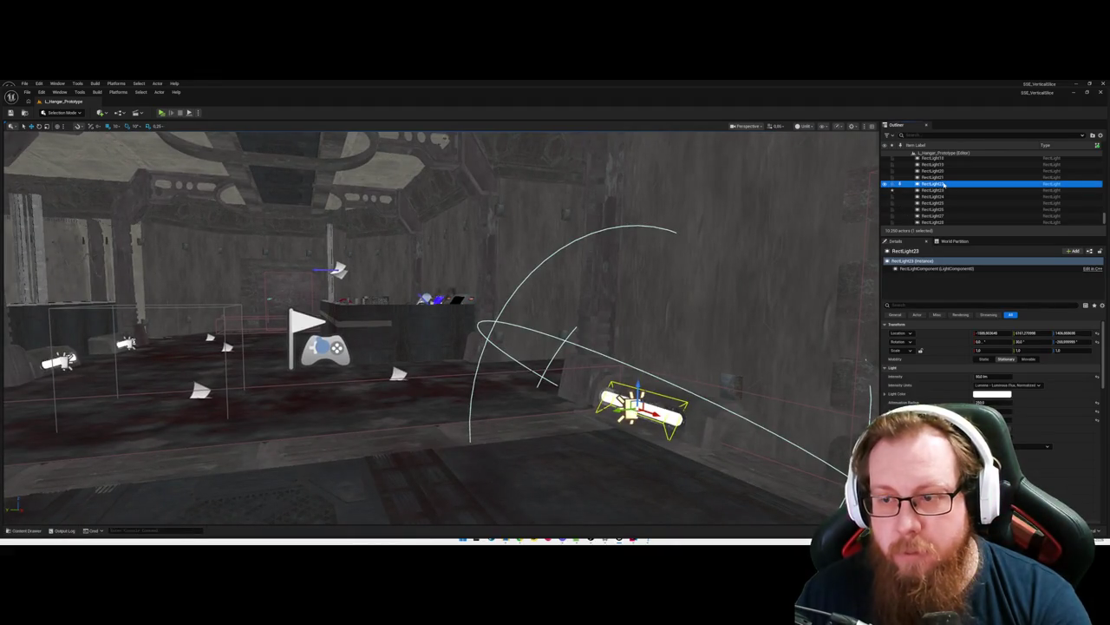
click(996, 403)
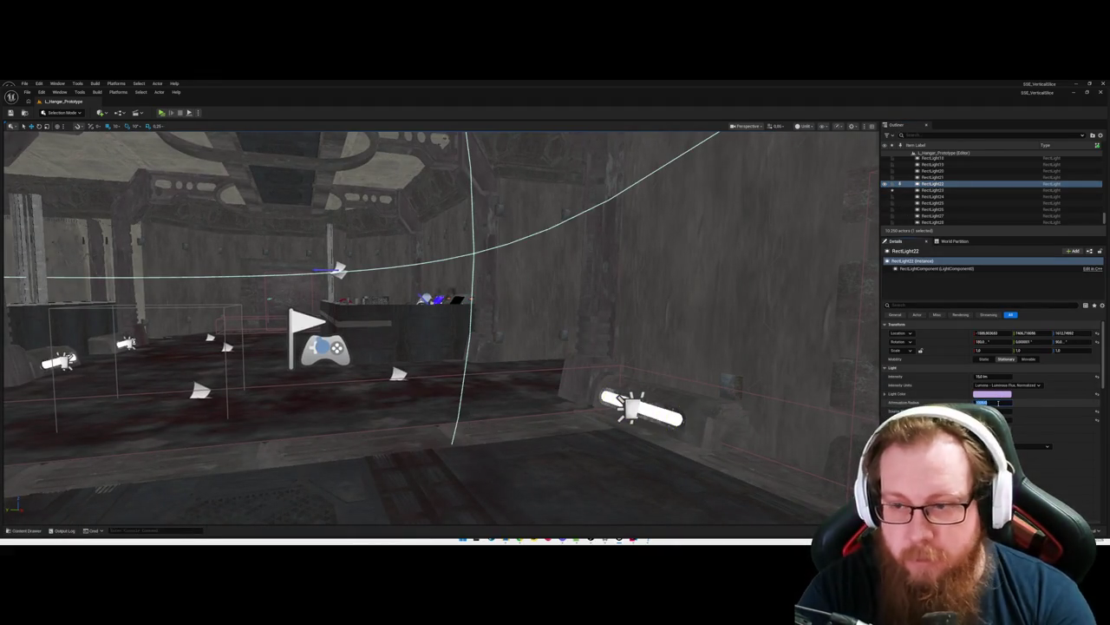
key(Return)
key(f)
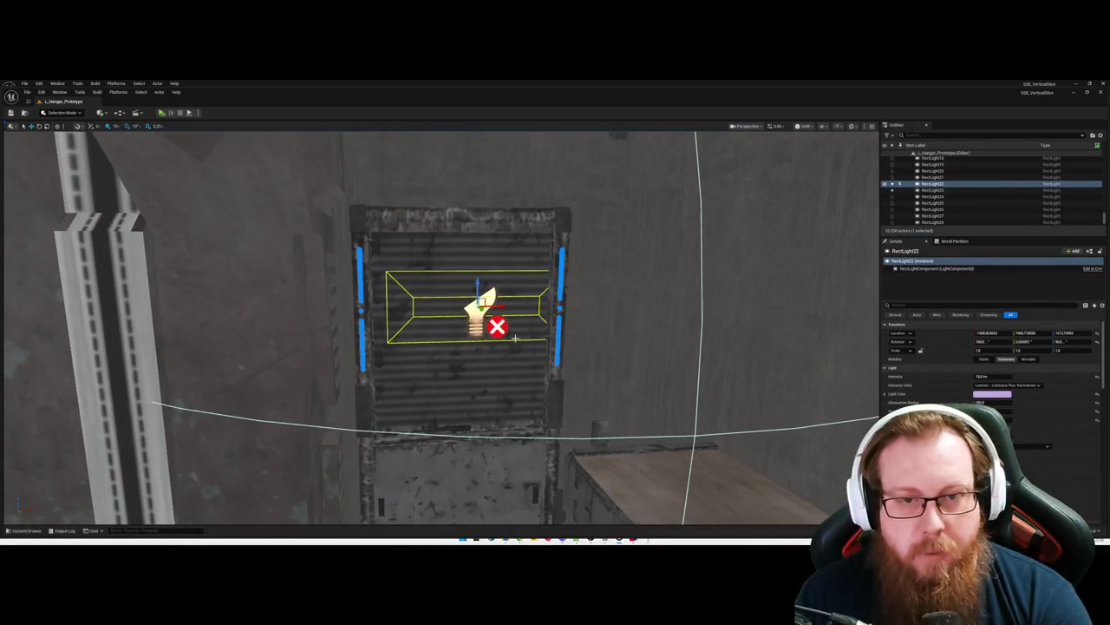
key(ctrl+s)
key(Escape)
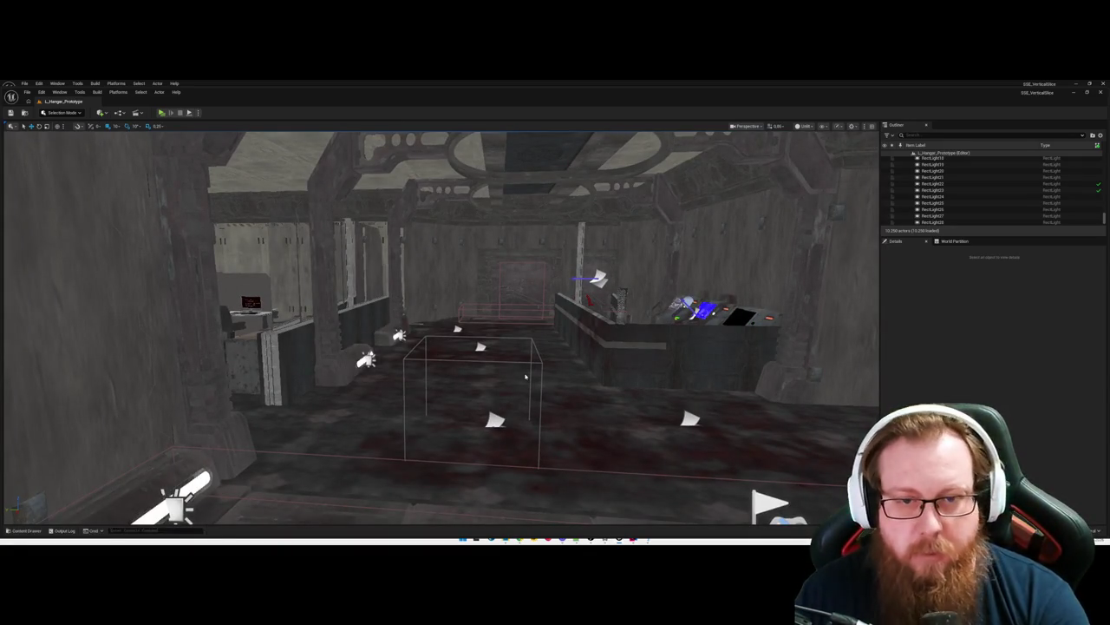
key(alt+p)
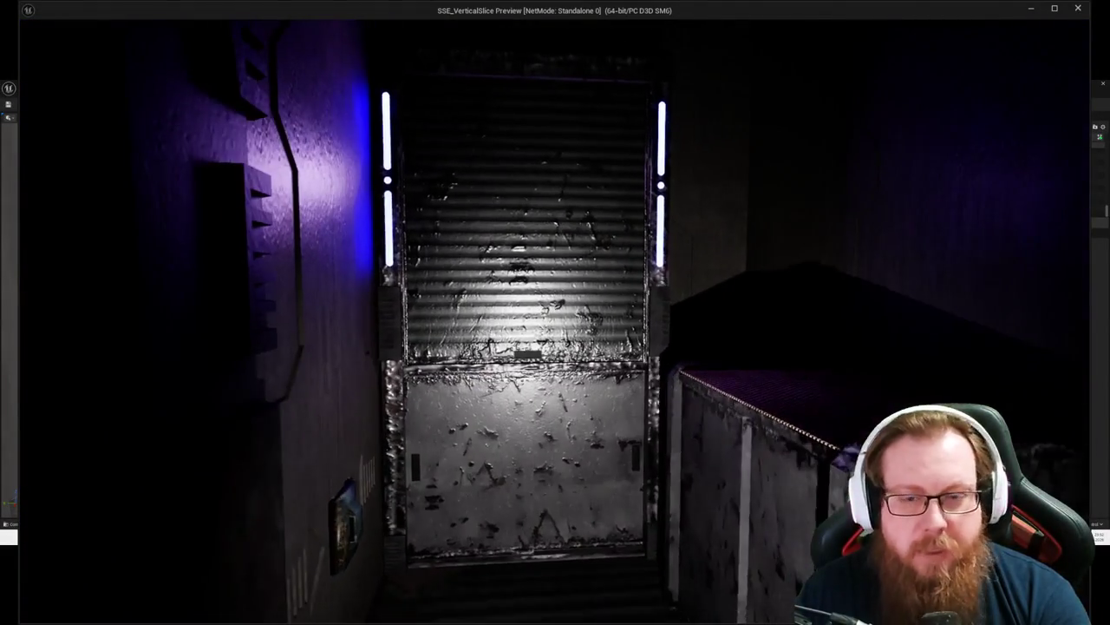
Step: Close the standalone preview and switch the viewport to Optimization Viewmodes > Light Complexity
key(Escape)
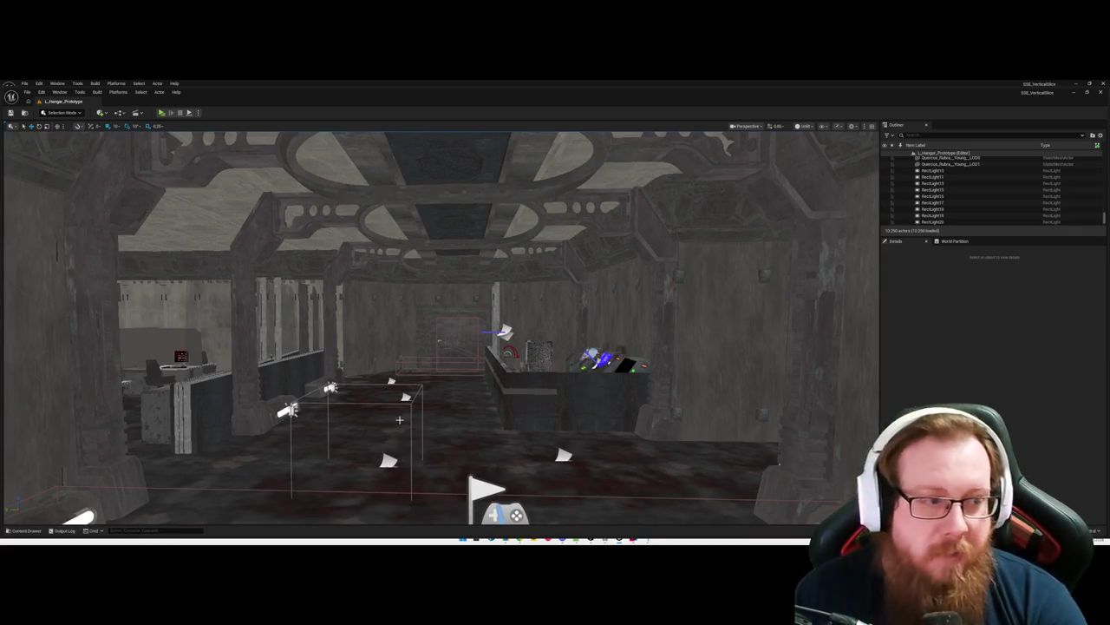
click(801, 127)
mouse_move(842, 218)
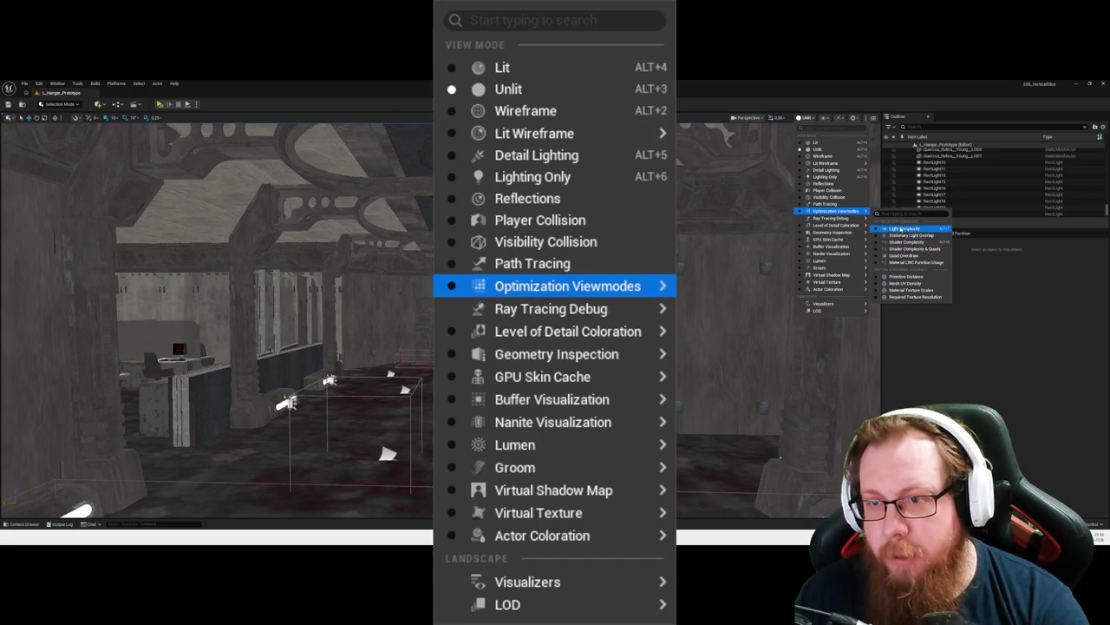
click(905, 228)
key(w)
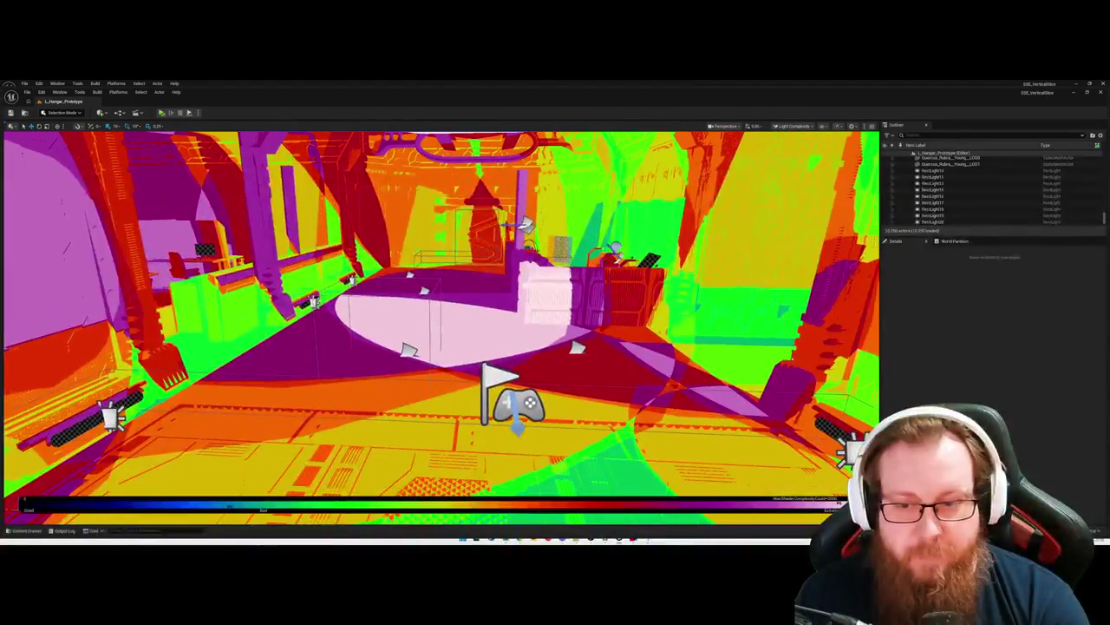
key(w)
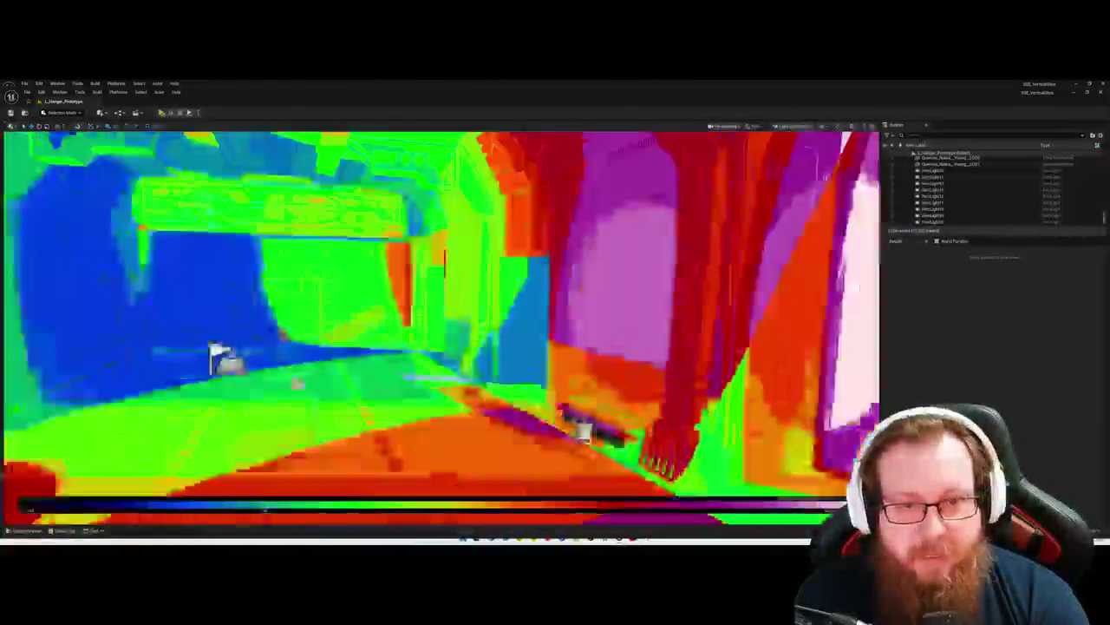
key(w)
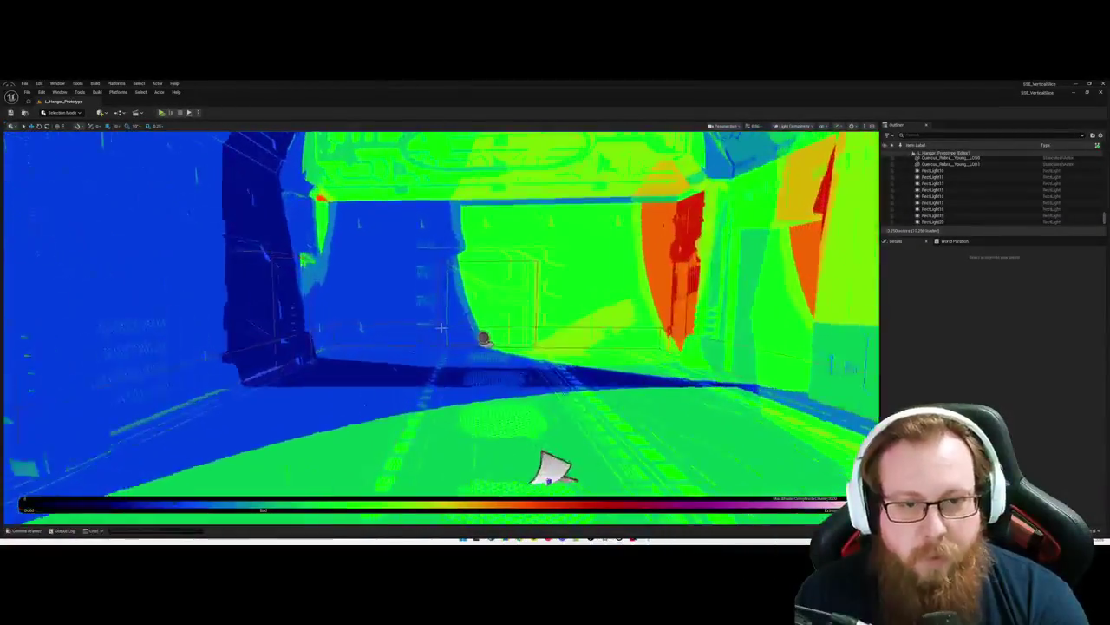
key(w)
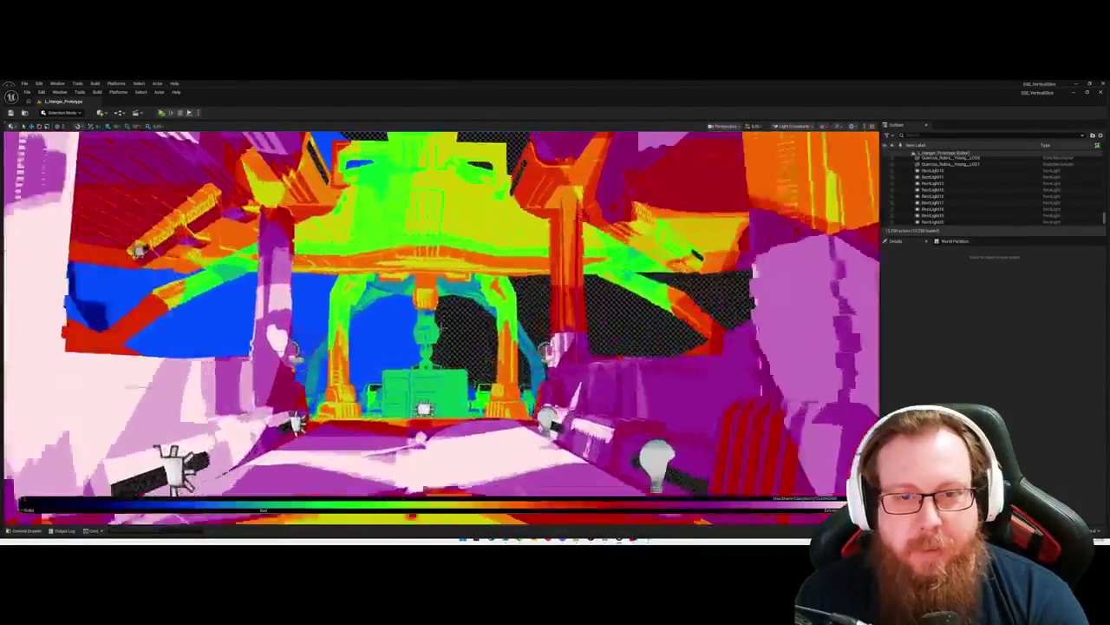
key(w)
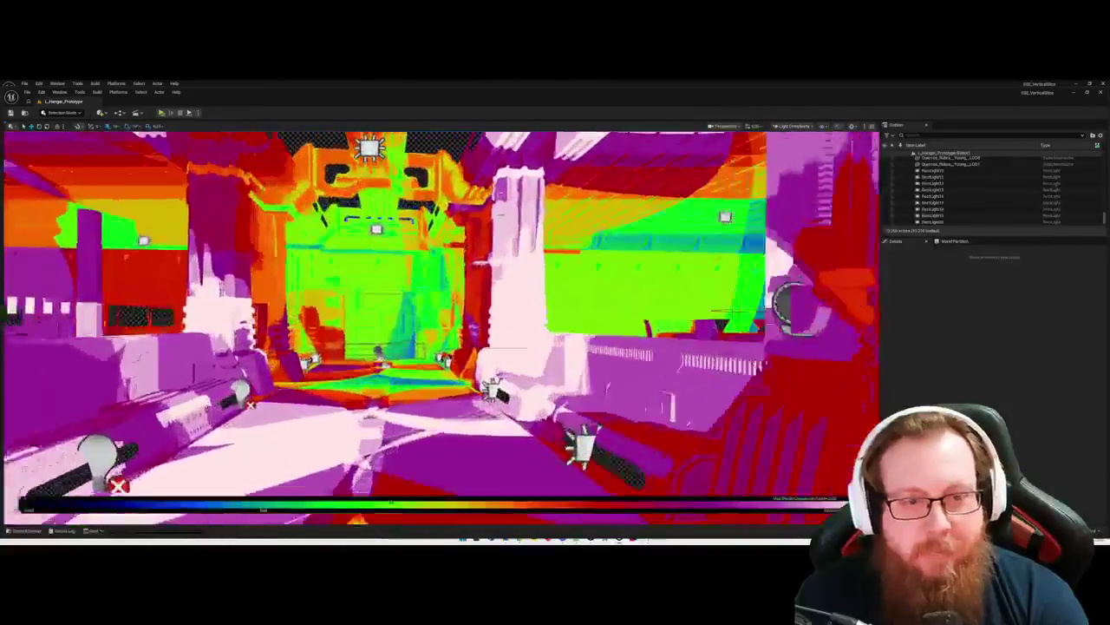
key(w)
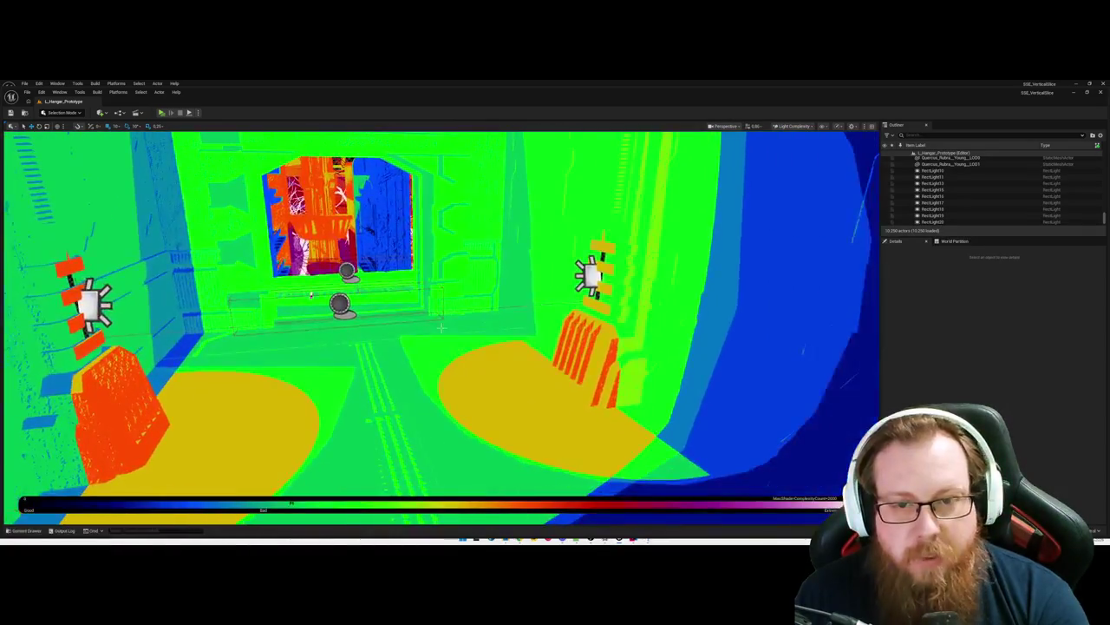
click(588, 276)
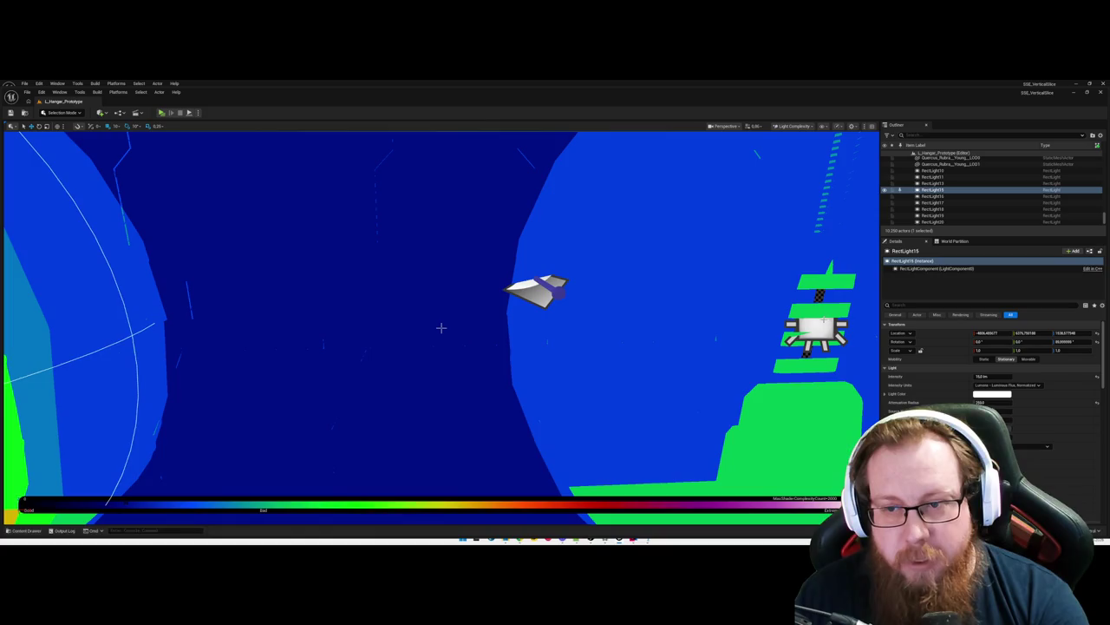
Step: Inspect RectLight16, focus RectLight17 from the Outliner, and save the level
click(815, 328)
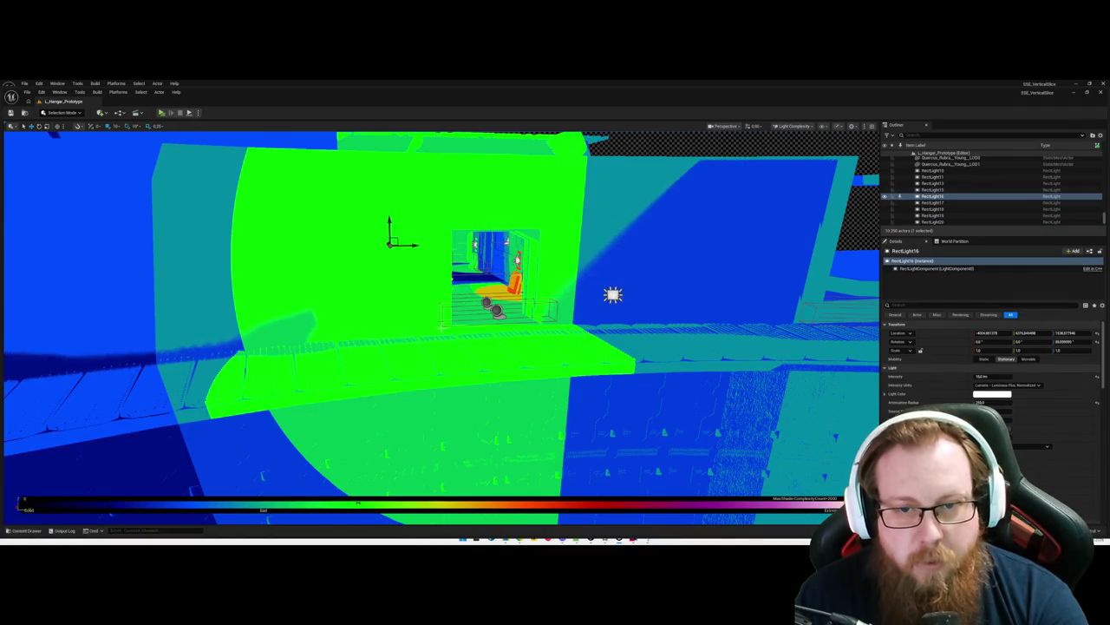
double_click(932, 203)
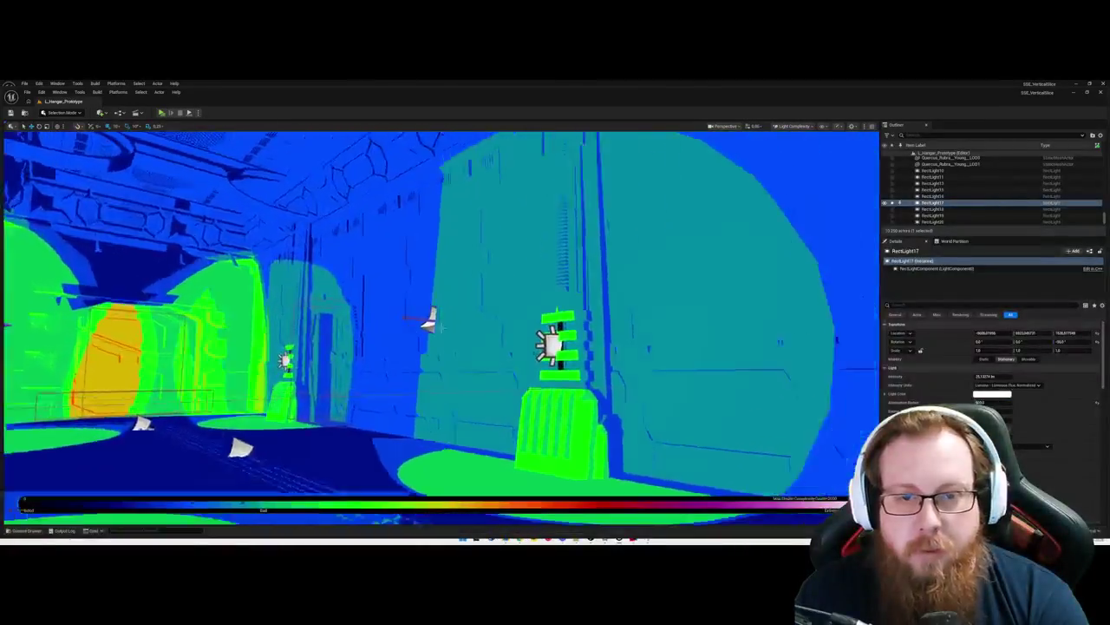
key(ctrl+s)
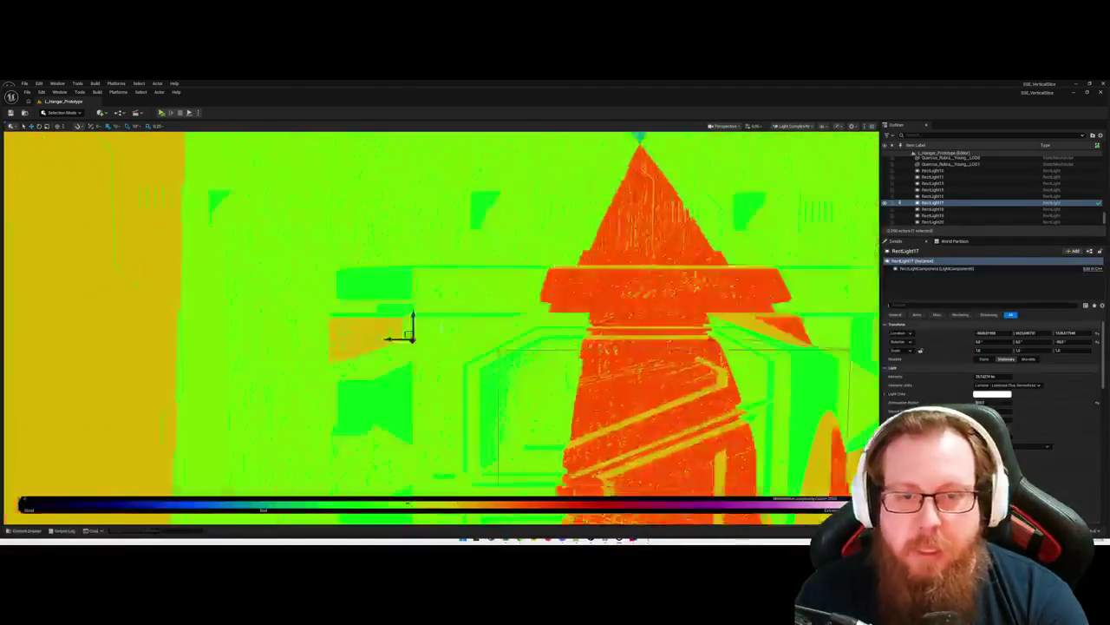
scroll(441, 326, down, 5)
key(w)
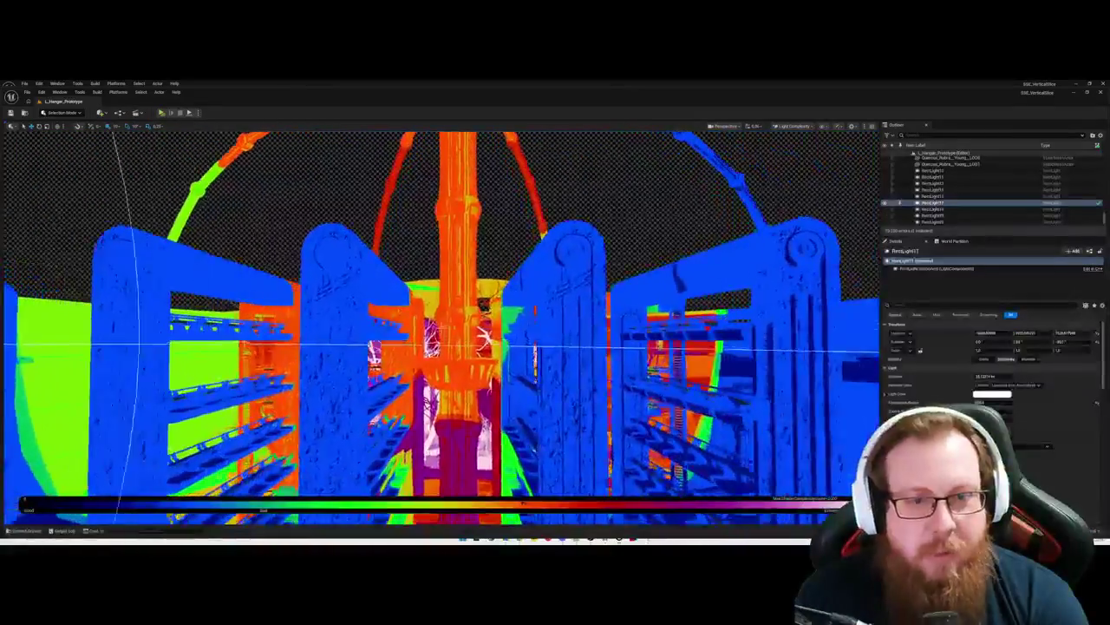
key(w)
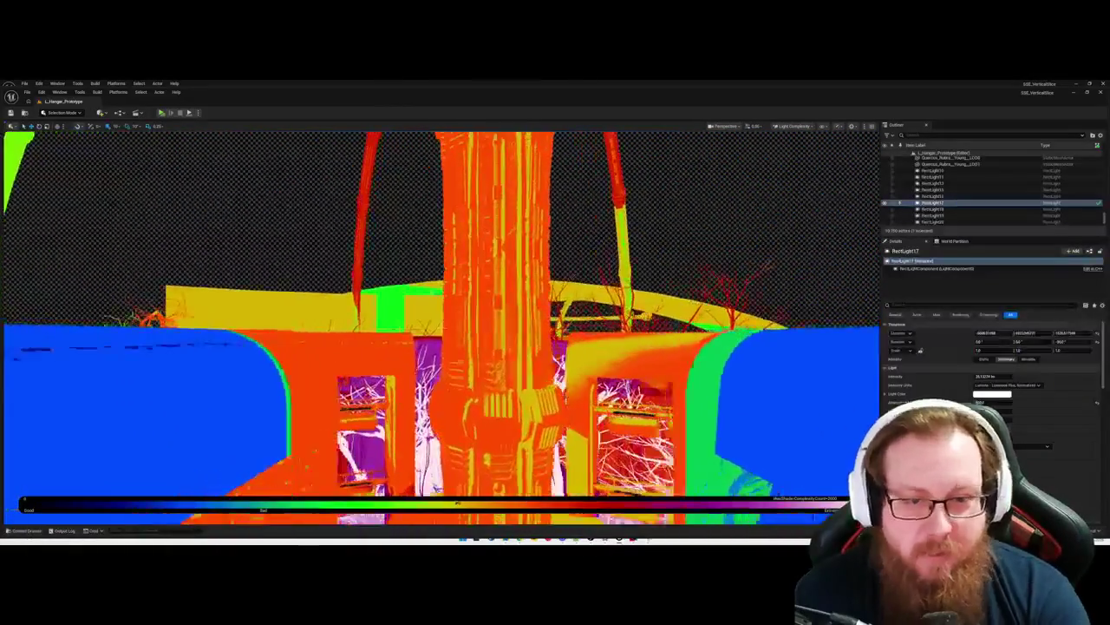
key(w)
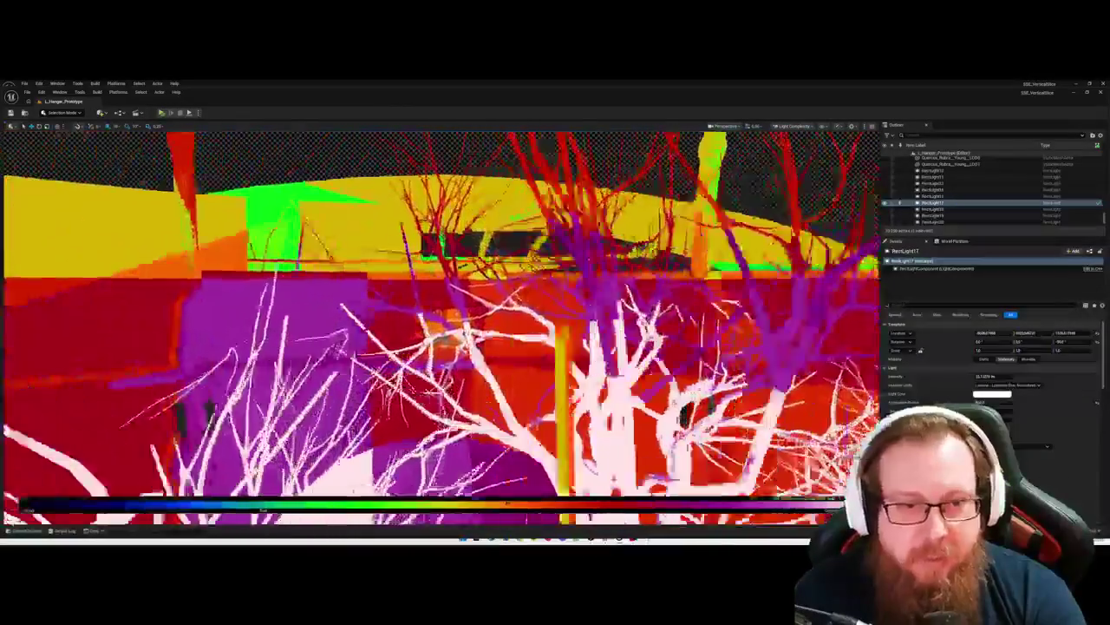
key(w)
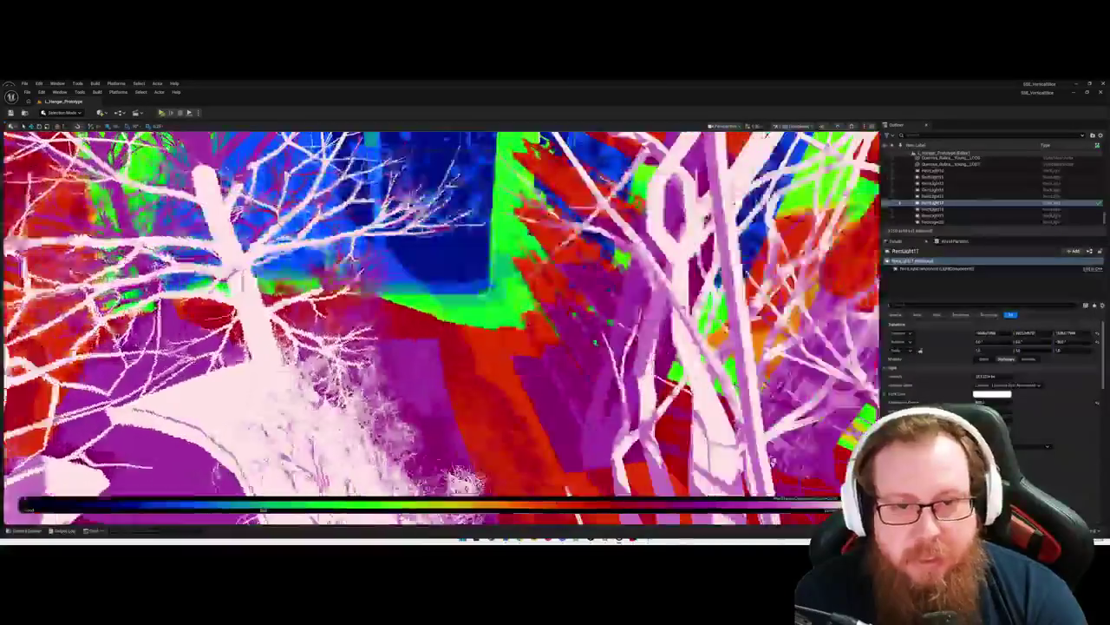
key(f)
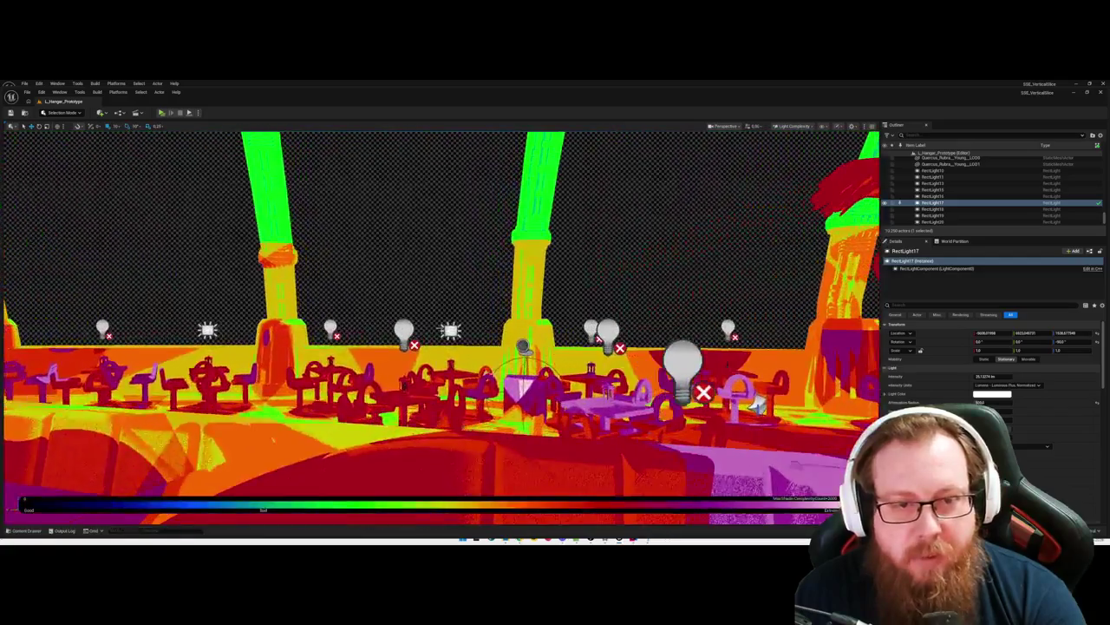
Step: Select Cap_Slewing_Ring7 and RectLight53, then fly through the hangar to inspect the lighting
click(756, 402)
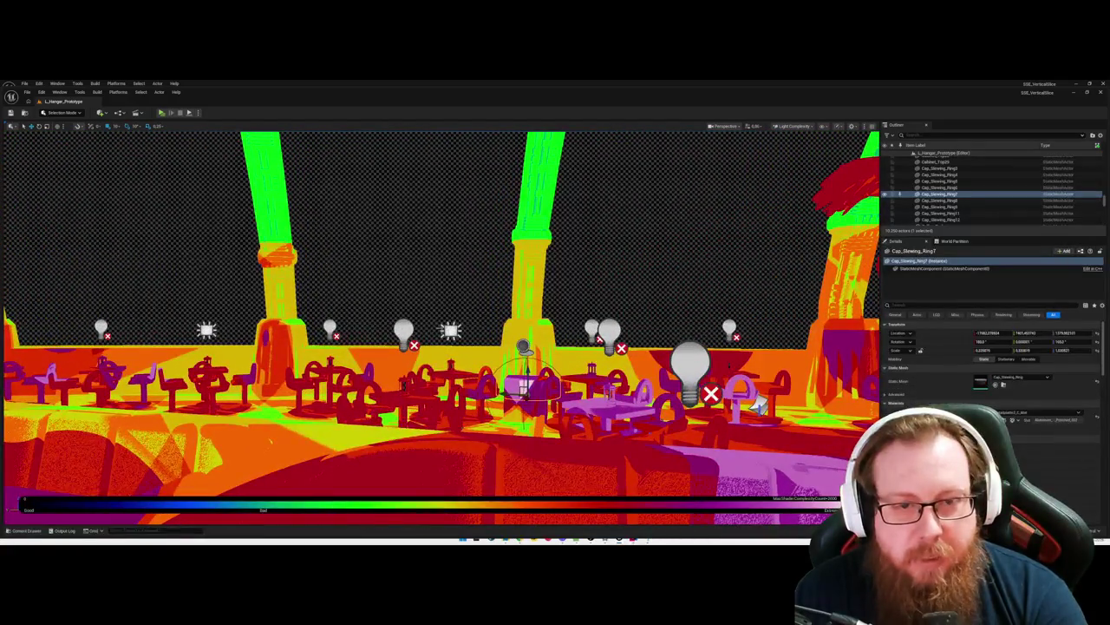
click(451, 330)
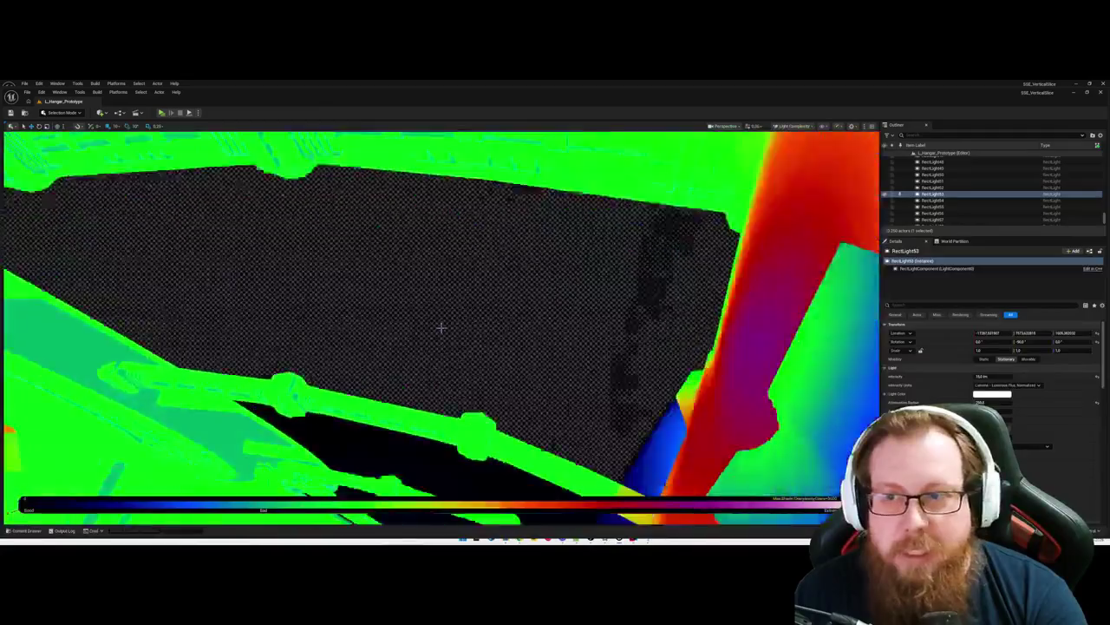
drag(442, 327, 442, 327)
drag(471, 387, 435, 421)
Step: Toggle the viewport to Wireframe and back to Lit, then save the level
key(alt+2)
key(alt+4)
key(ctrl+s)
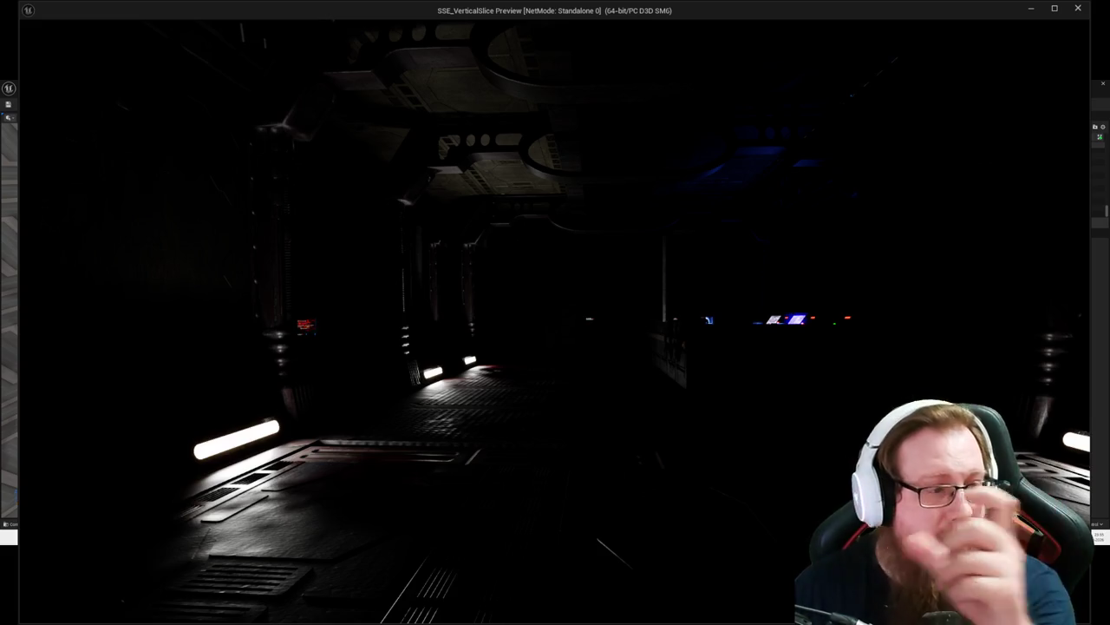
Step: Walk and strafe through the dark corridor in the standalone preview, then close it with Esc
key(w)
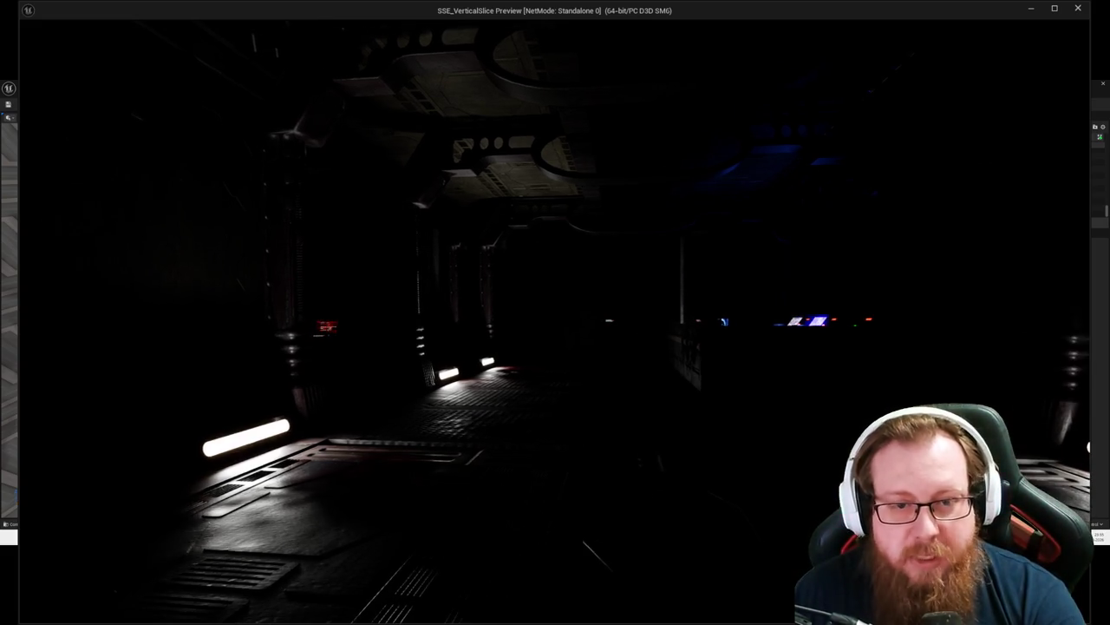
key(a)
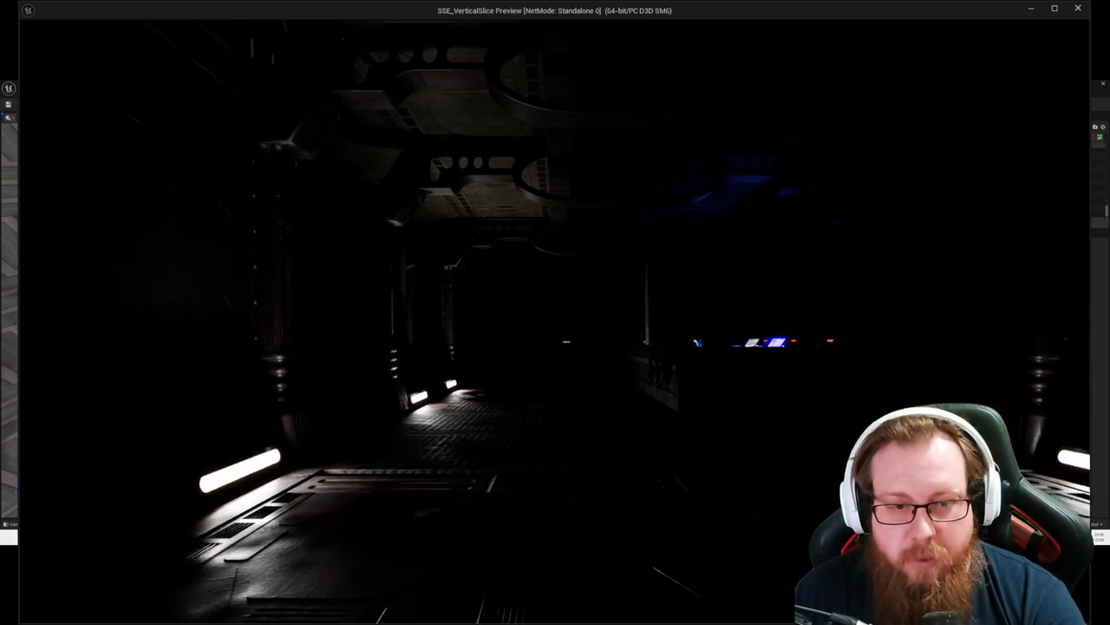
key(d)
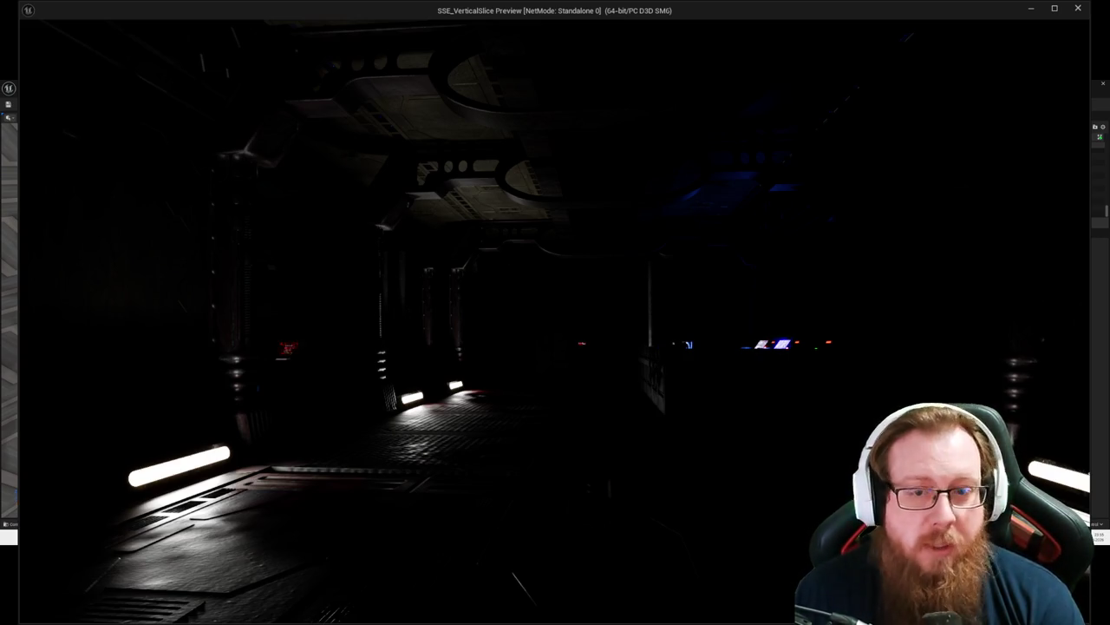
key(d)
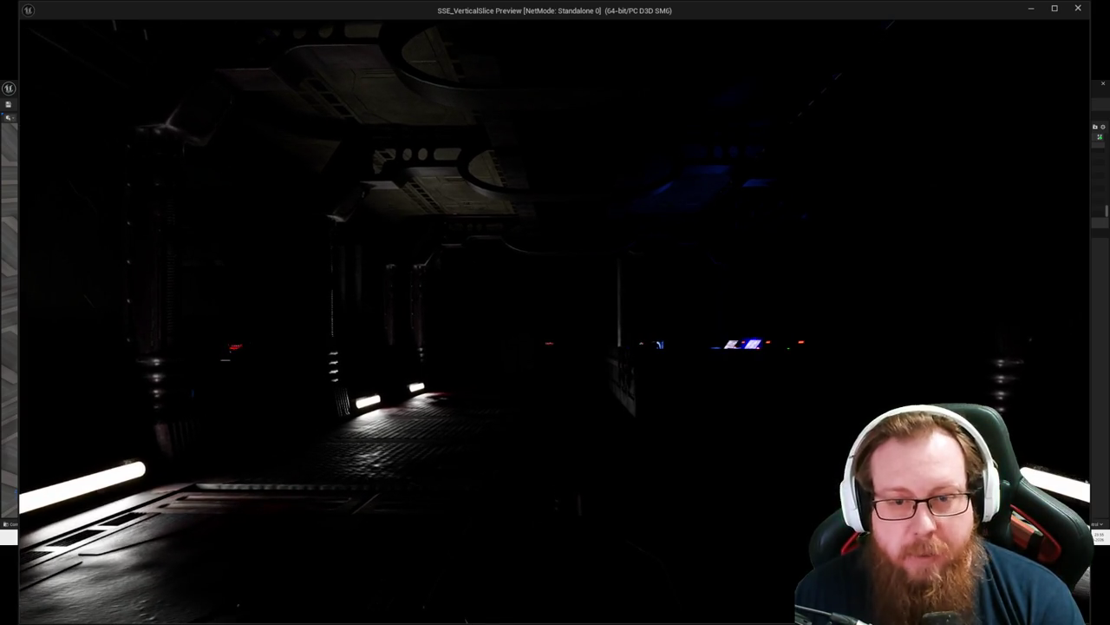
key(a)
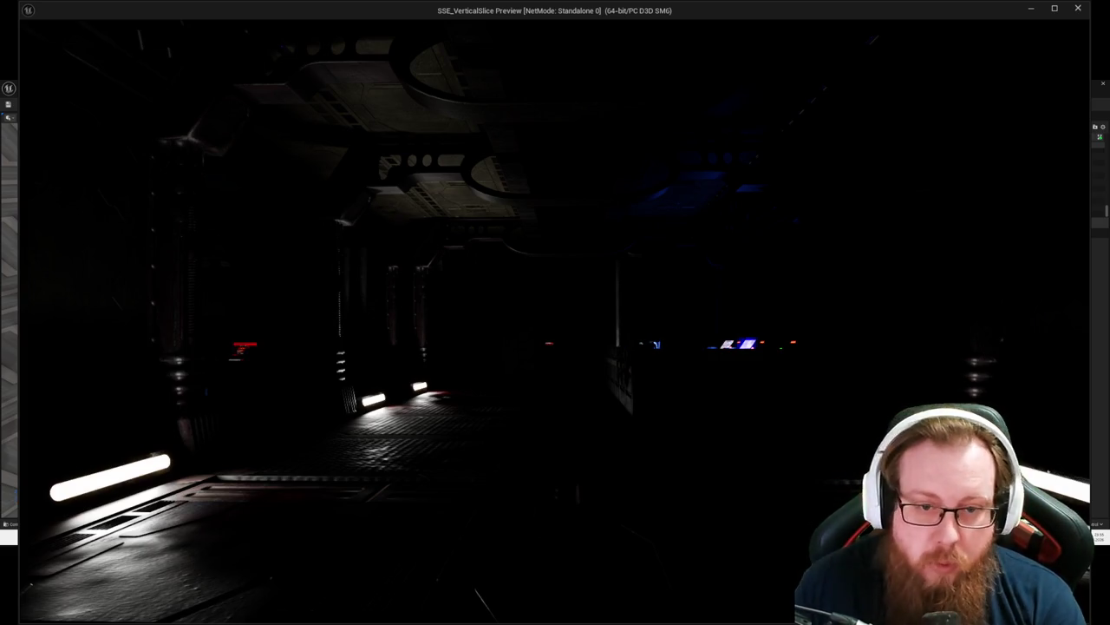
key(Escape)
Step: Fly forward outdoors past the trees into the hangar corridor and turn toward the consoles
key(w)
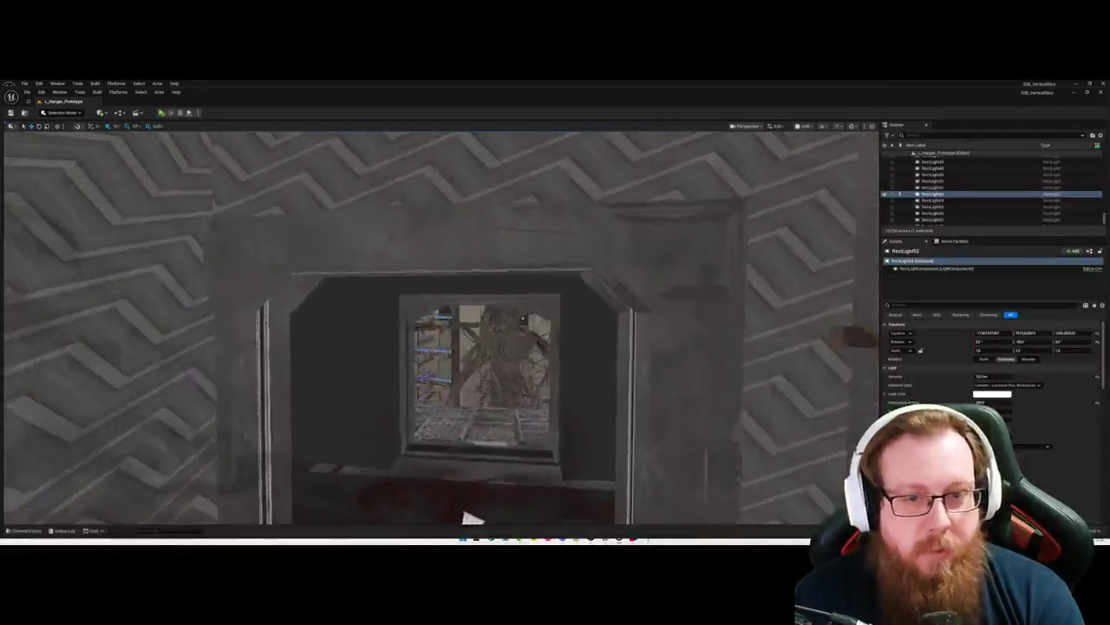
key(w)
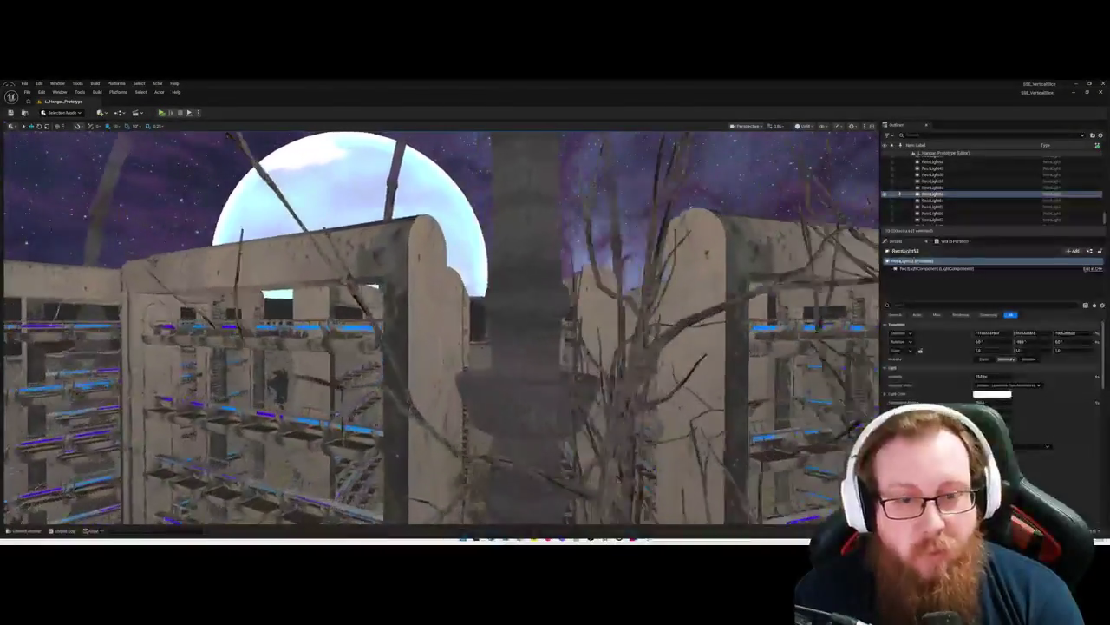
key(w)
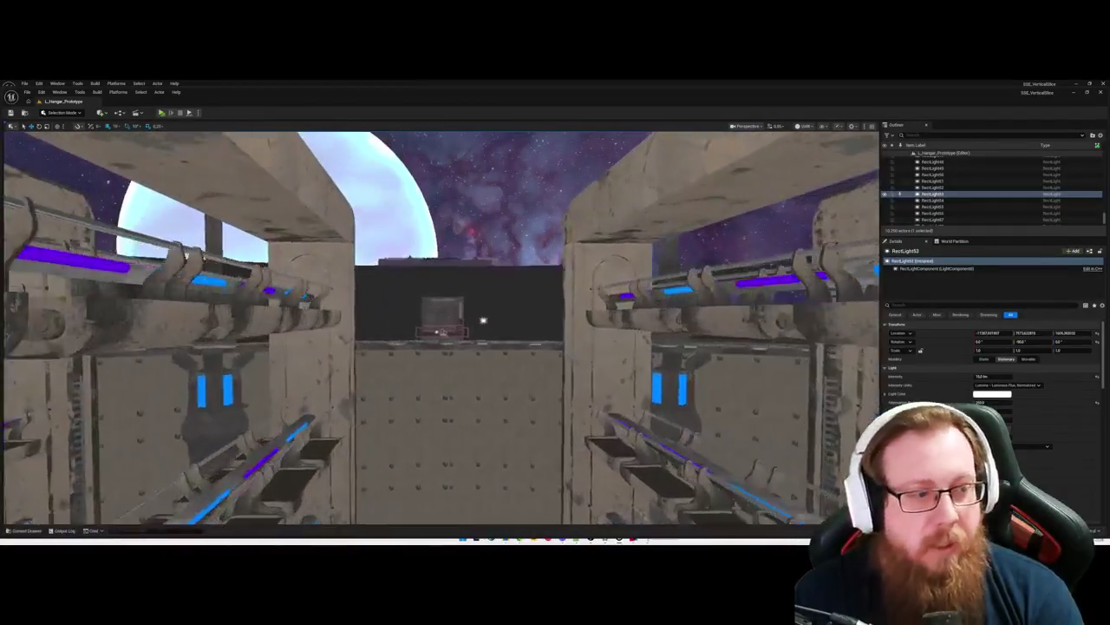
key(w)
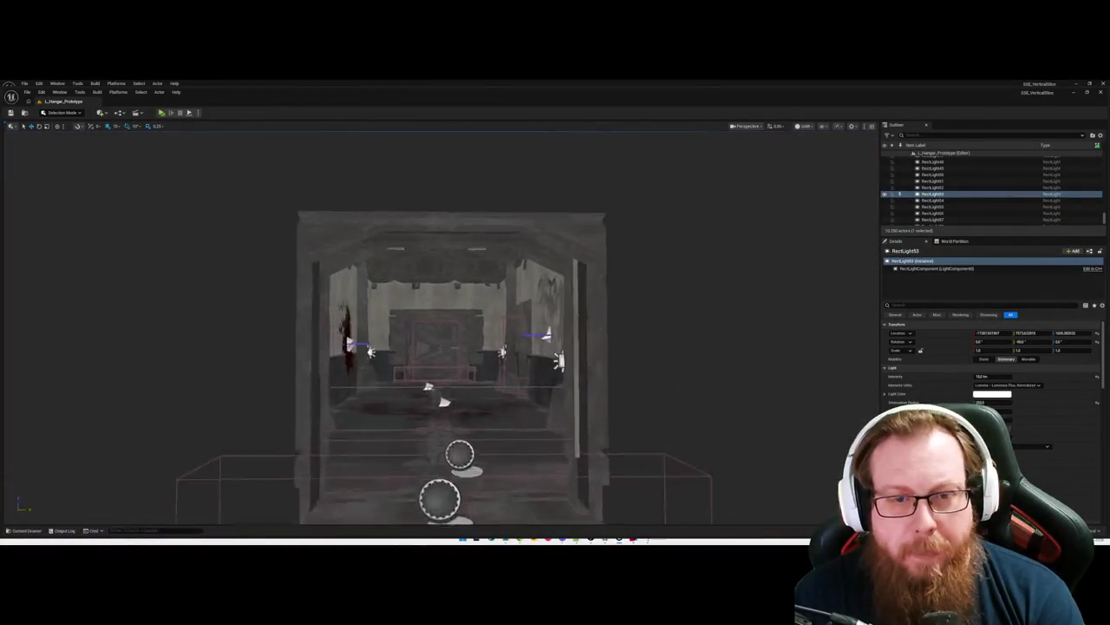
key(w)
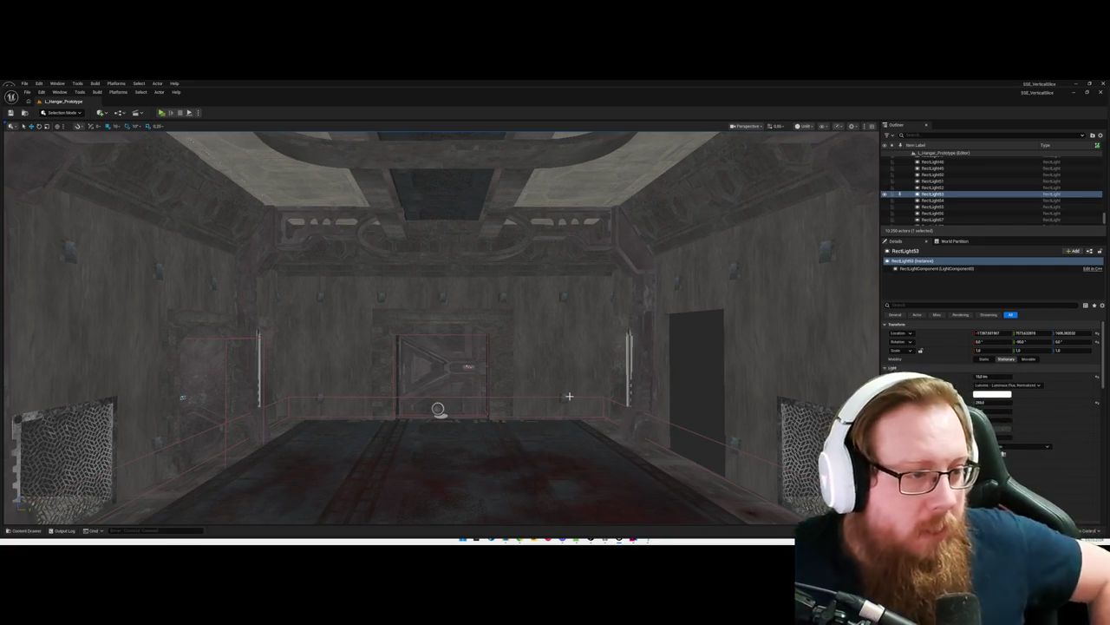
mouse_move(569, 395)
mouse_down()
mouse_move(520, 400)
mouse_move(433, 365)
mouse_move(441, 322)
mouse_move(446, 347)
mouse_move(447, 278)
mouse_move(447, 327)
mouse_move(401, 315)
mouse_move(417, 301)
mouse_up()
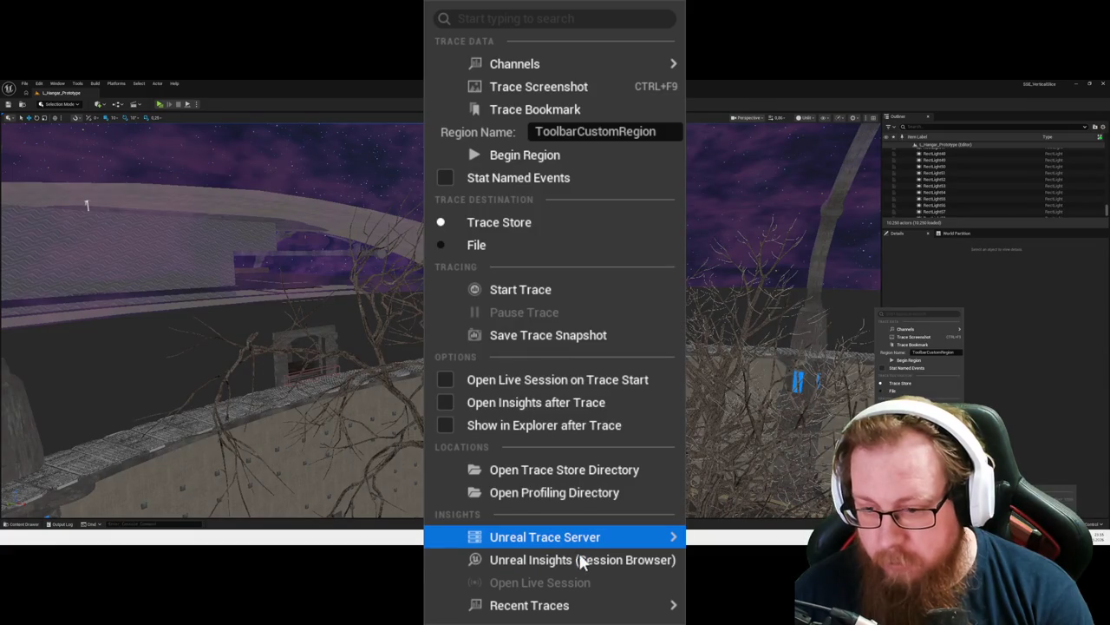
Step: Launch Unreal Insights (Session Browser) from the Trace menu
click(577, 559)
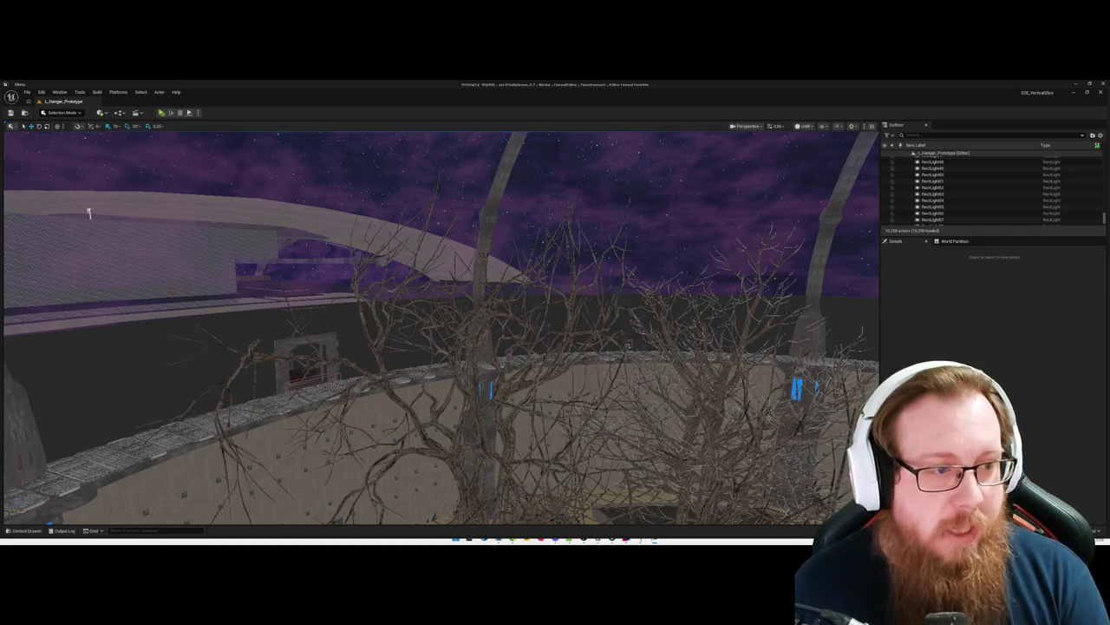
double_click(537, 82)
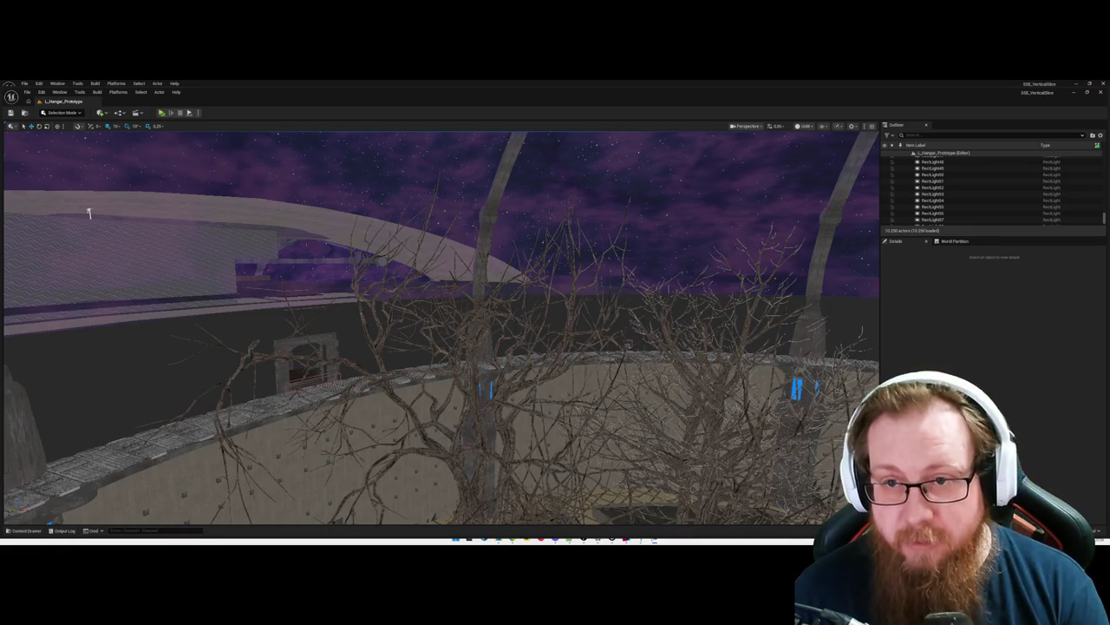
mouse_move(87, 211)
mouse_down()
mouse_move(104, 173)
mouse_move(92, 196)
mouse_move(151, 179)
mouse_move(516, 329)
mouse_up()
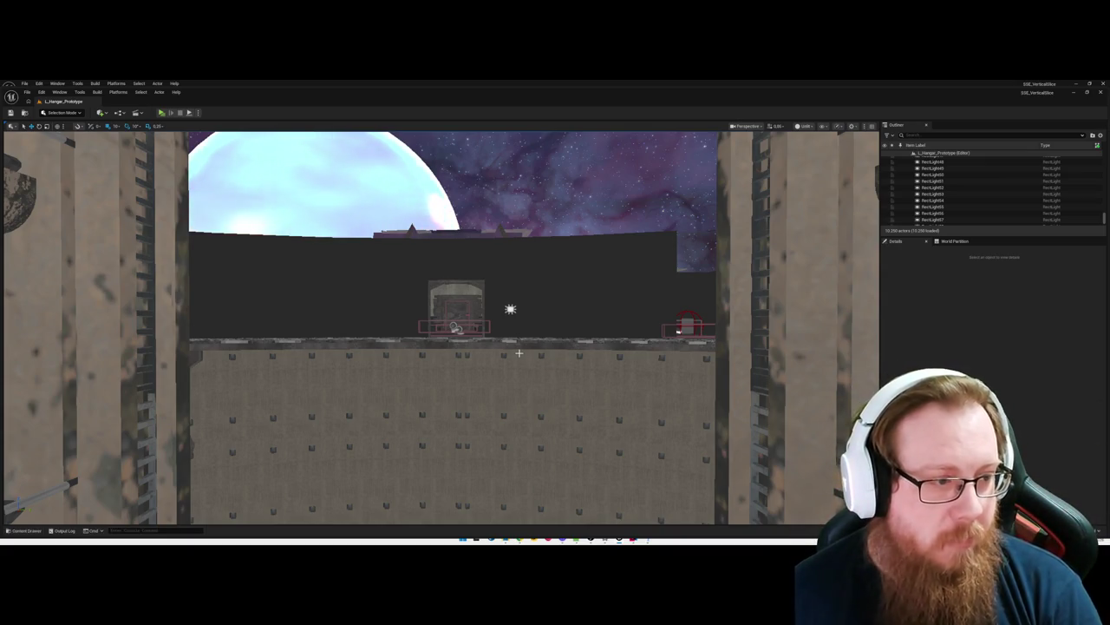
drag(493, 366, 524, 371)
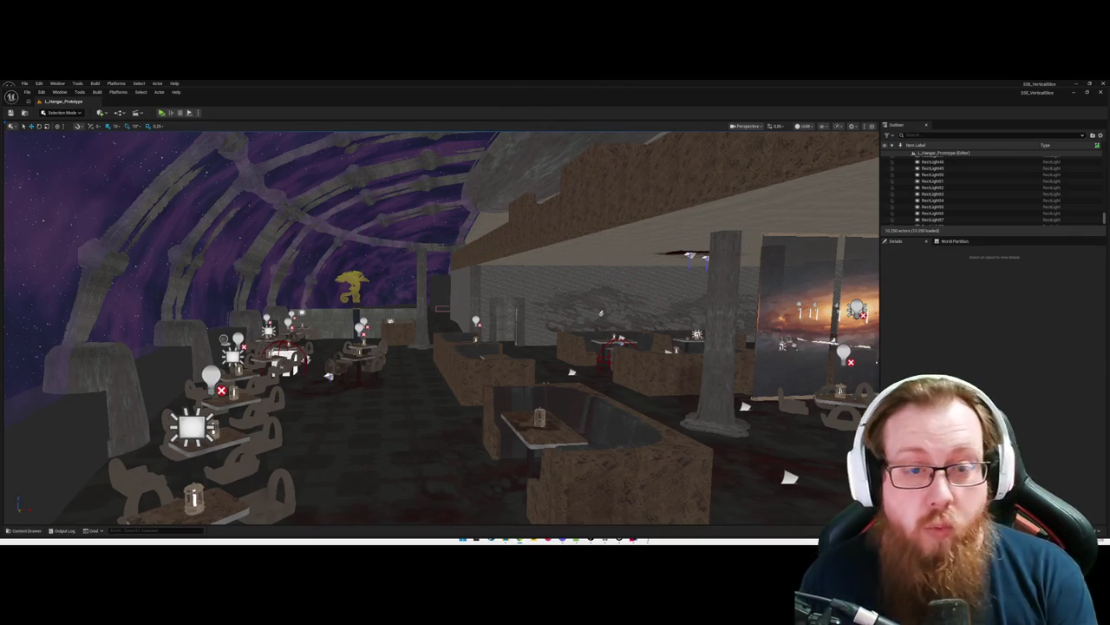
drag(440, 330, 347, 329)
drag(446, 404, 408, 434)
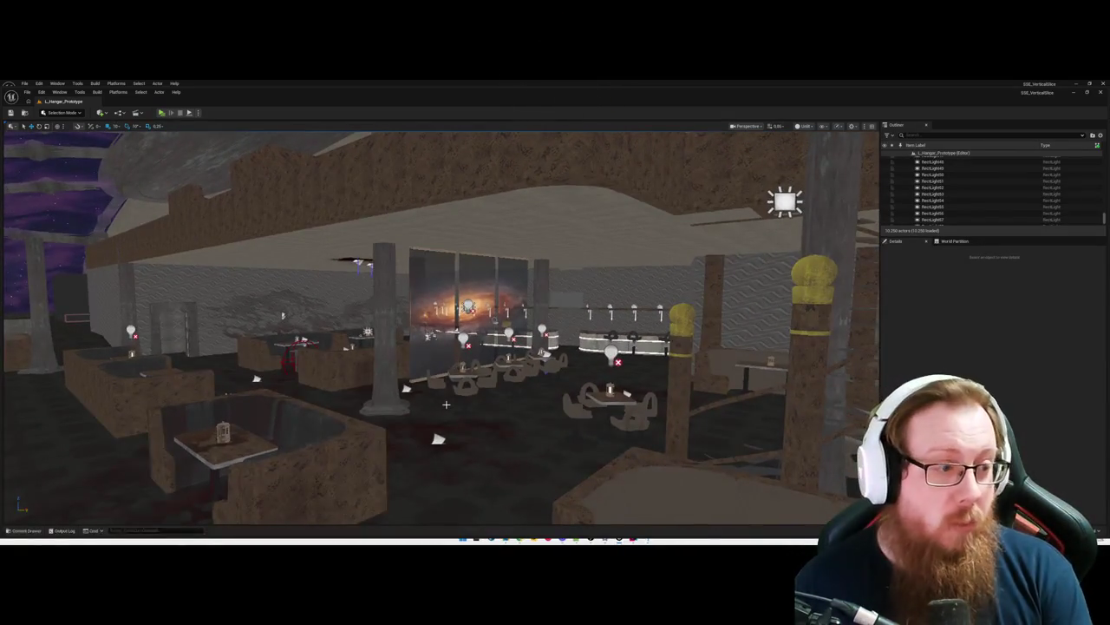
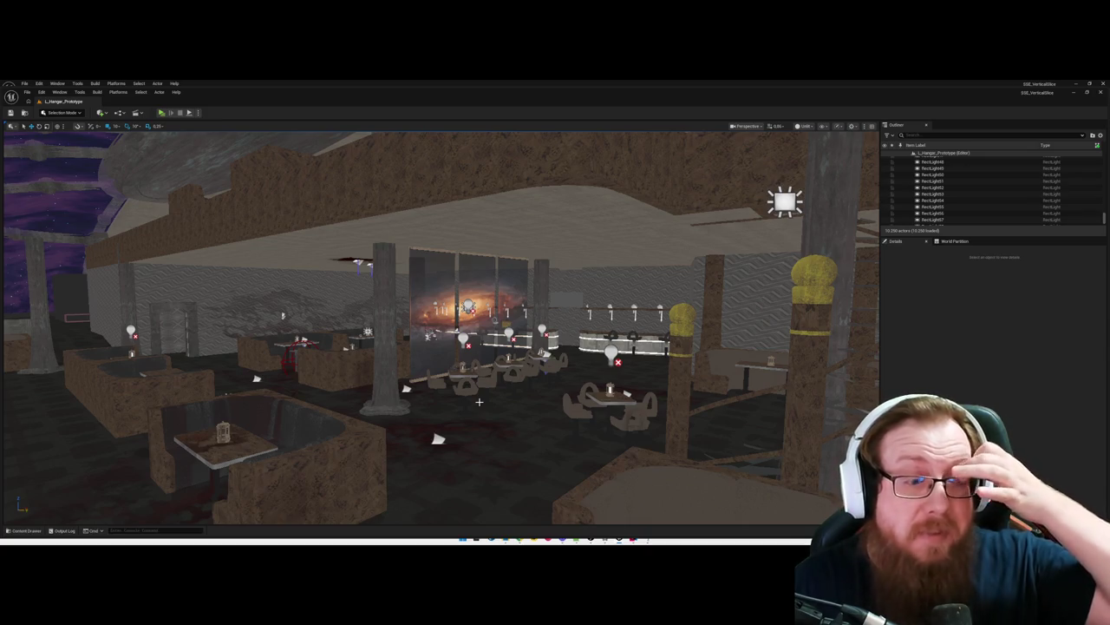
Step: Fly through the hangar lounge, out the doorway and between the shelving structures
mouse_move(461, 404)
mouse_down()
mouse_move(416, 309)
mouse_move(382, 297)
mouse_move(425, 295)
mouse_move(474, 394)
mouse_up()
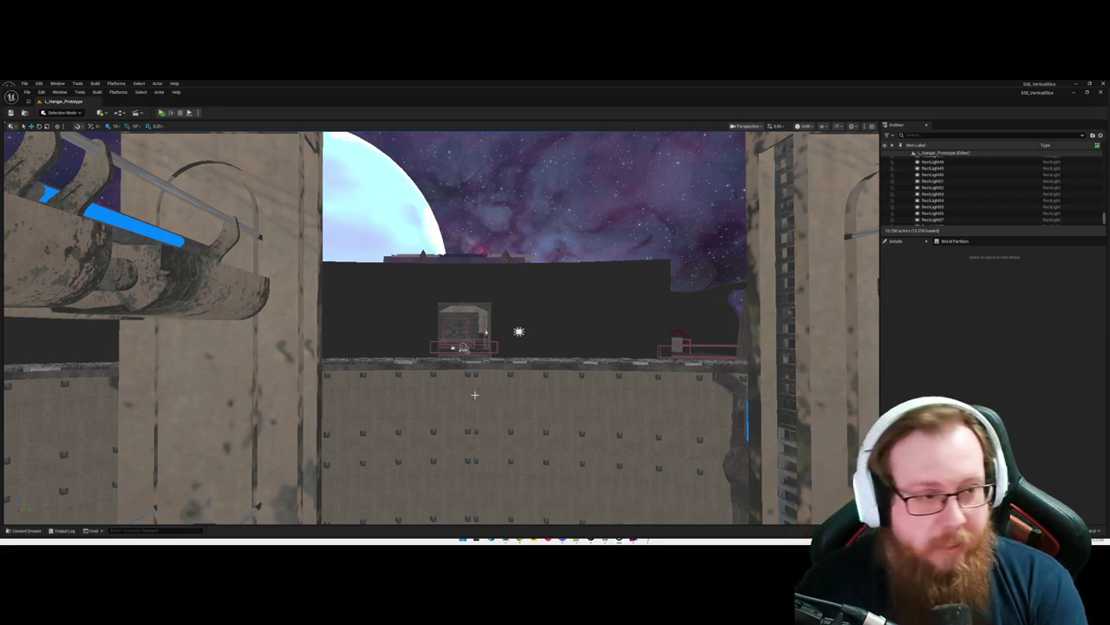
mouse_move(474, 395)
mouse_down()
mouse_move(373, 384)
mouse_move(429, 398)
mouse_up()
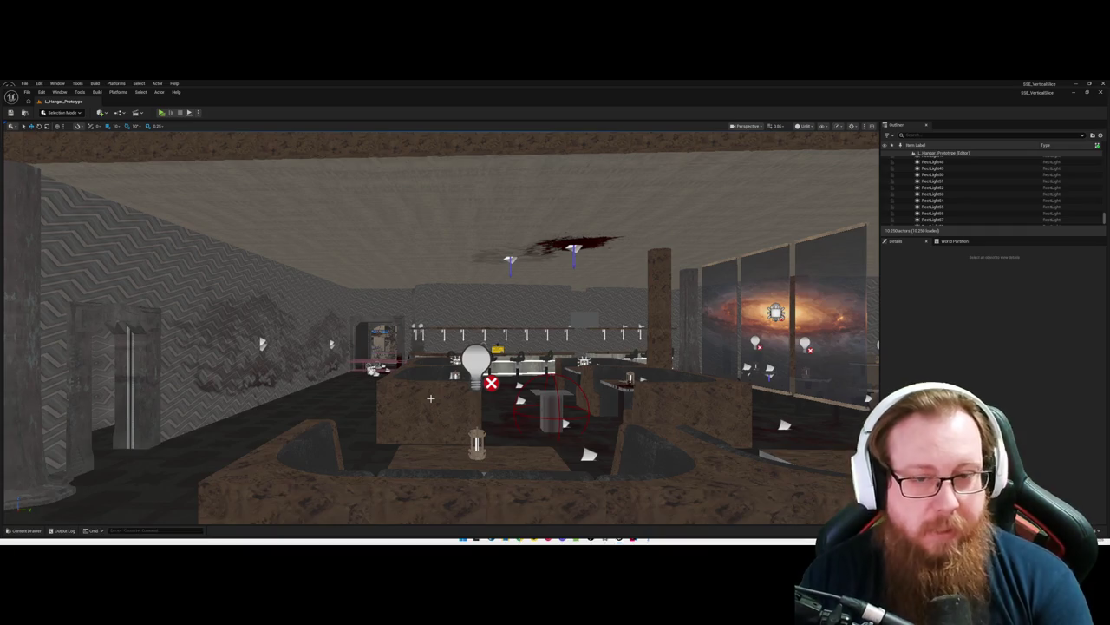
key(Up)
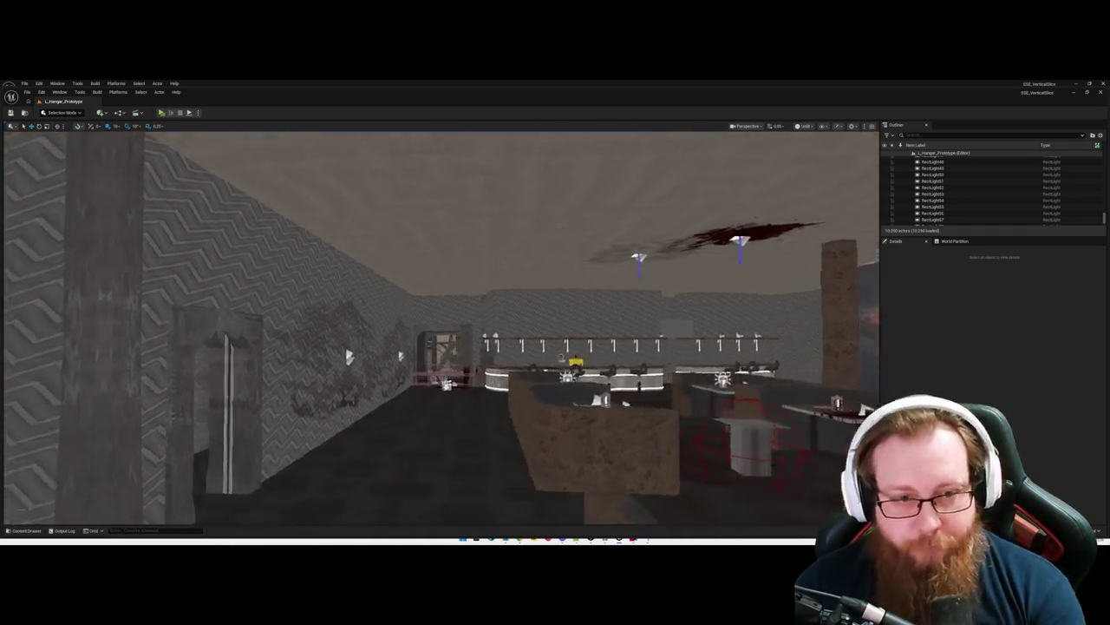
key(Up)
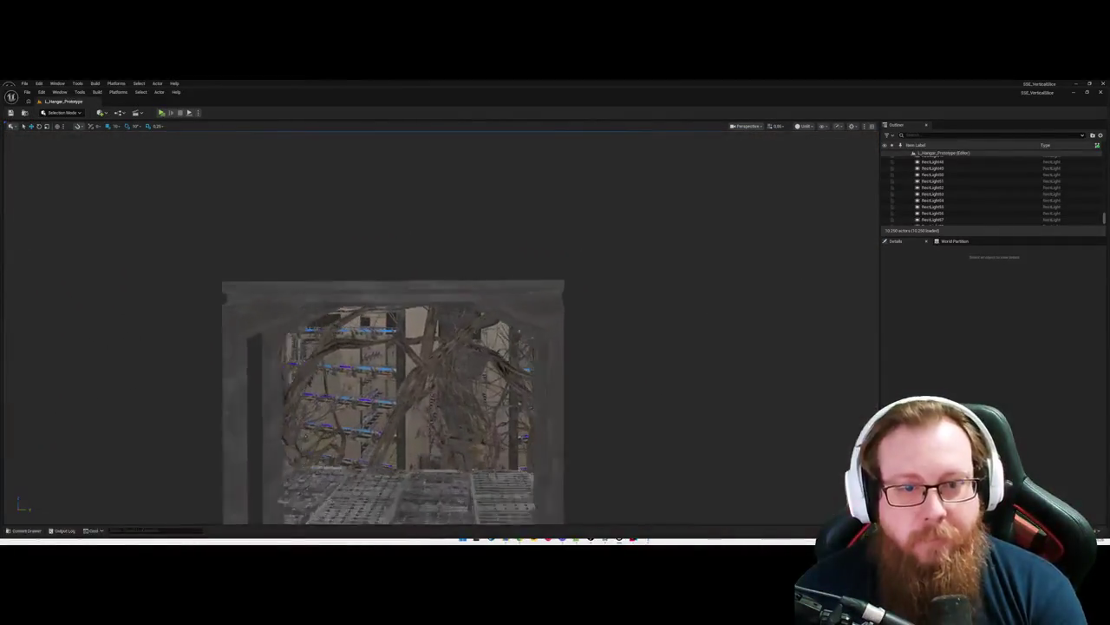
key(Up)
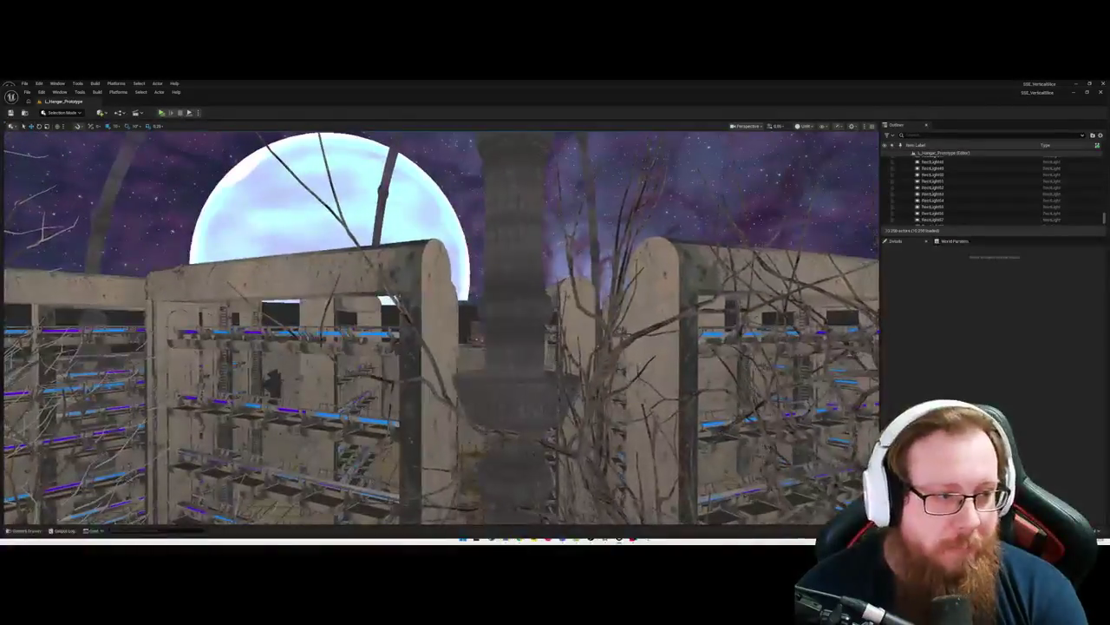
key(Up)
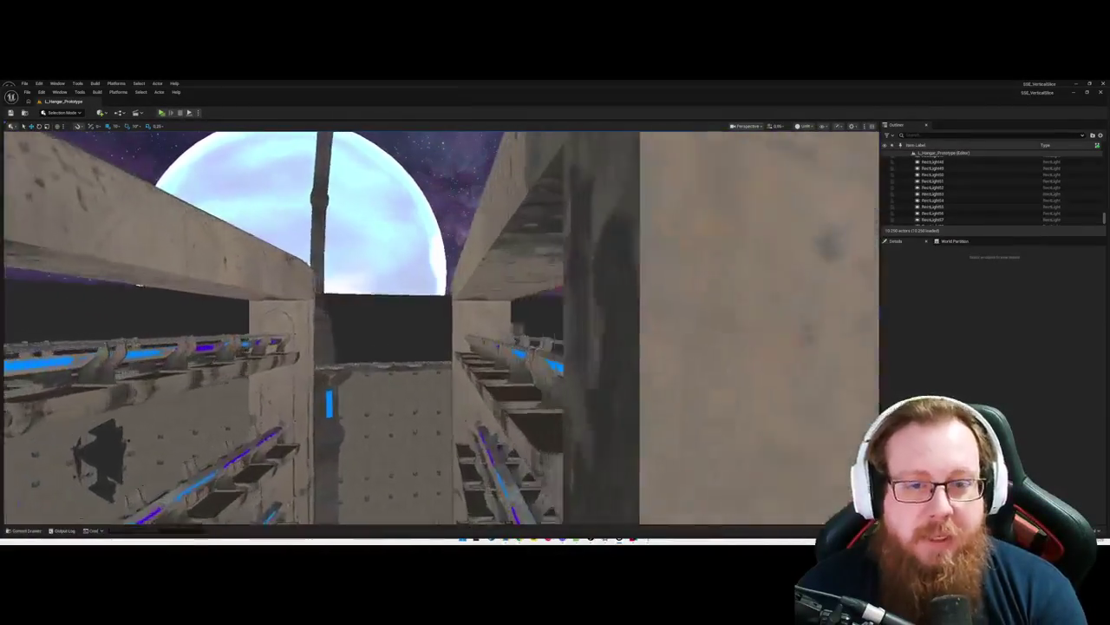
key(Up)
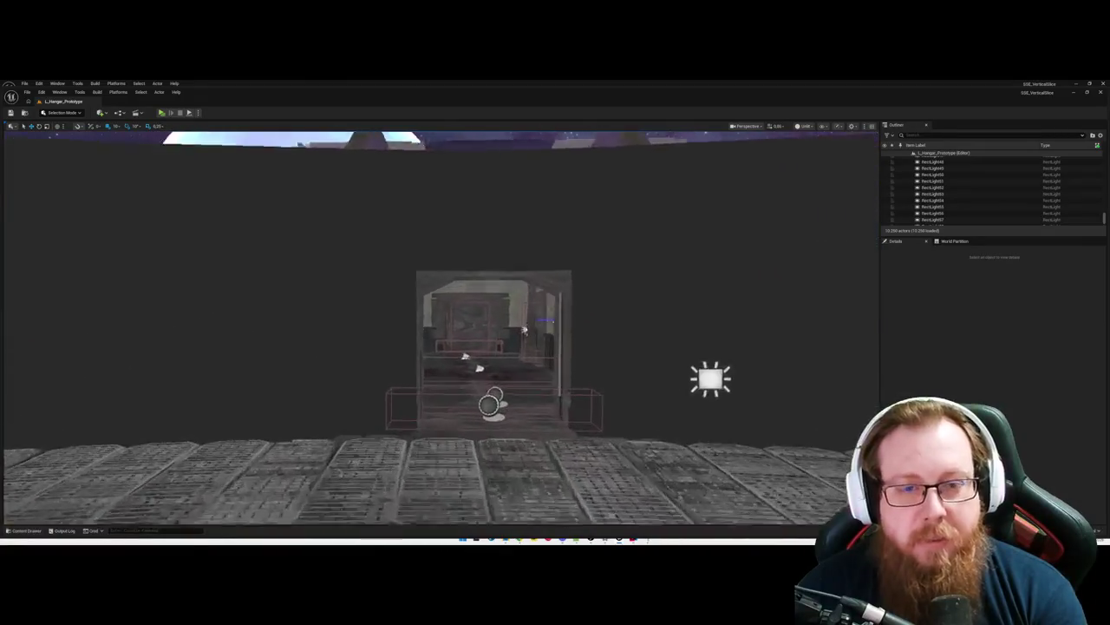
key(Up)
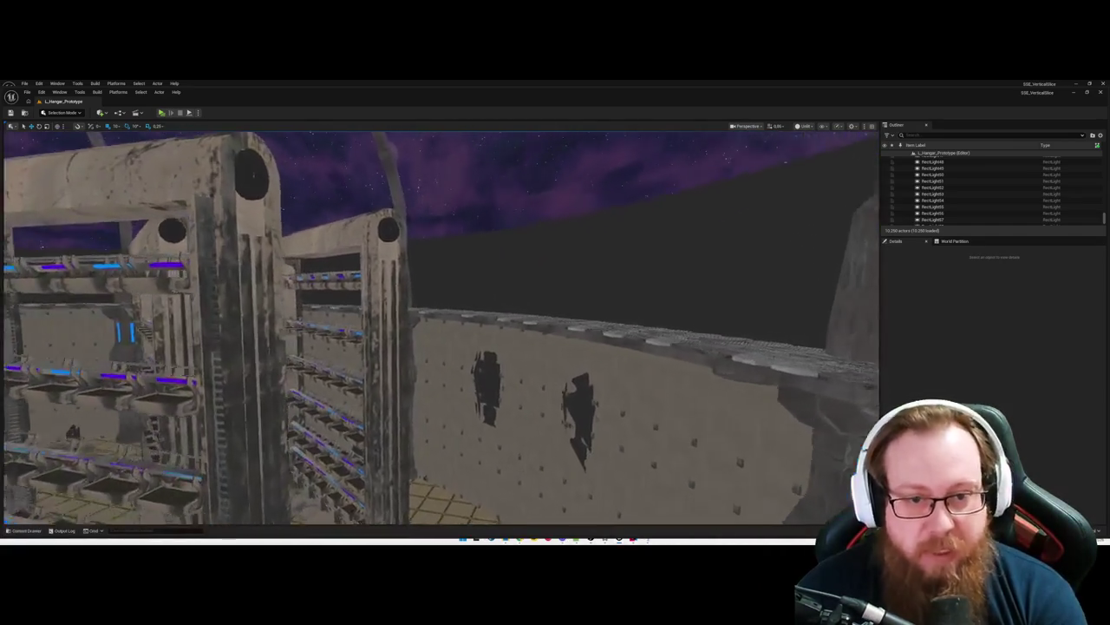
Step: Frame the Ship_Corpus hull wall, then fly past the pillar toward the planet and ship deck
click(521, 350)
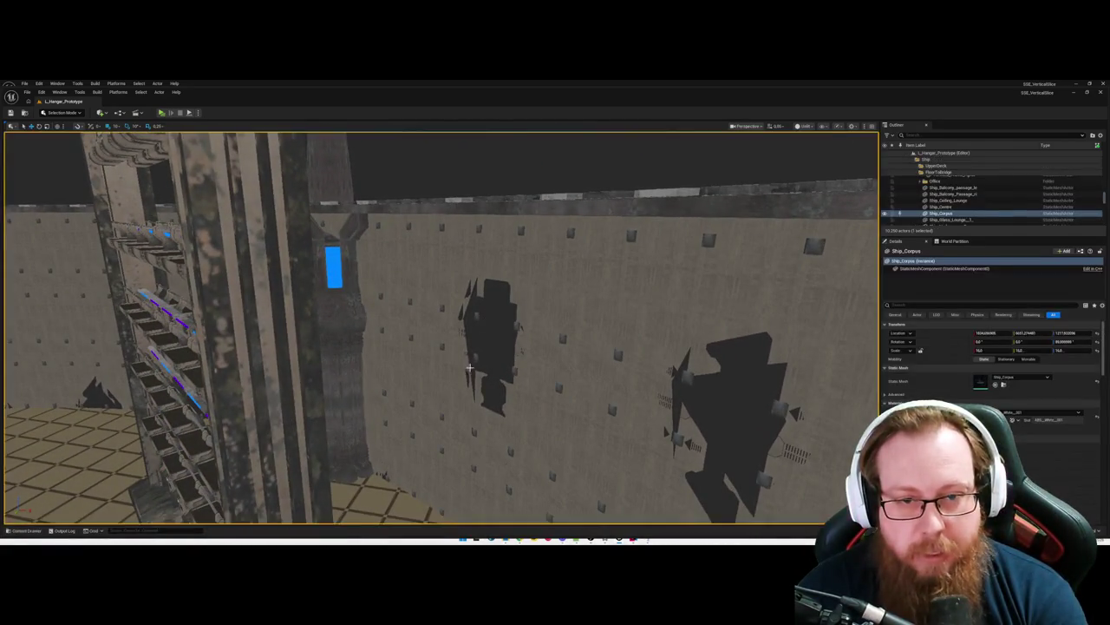
key(f)
key(Escape)
key(Up)
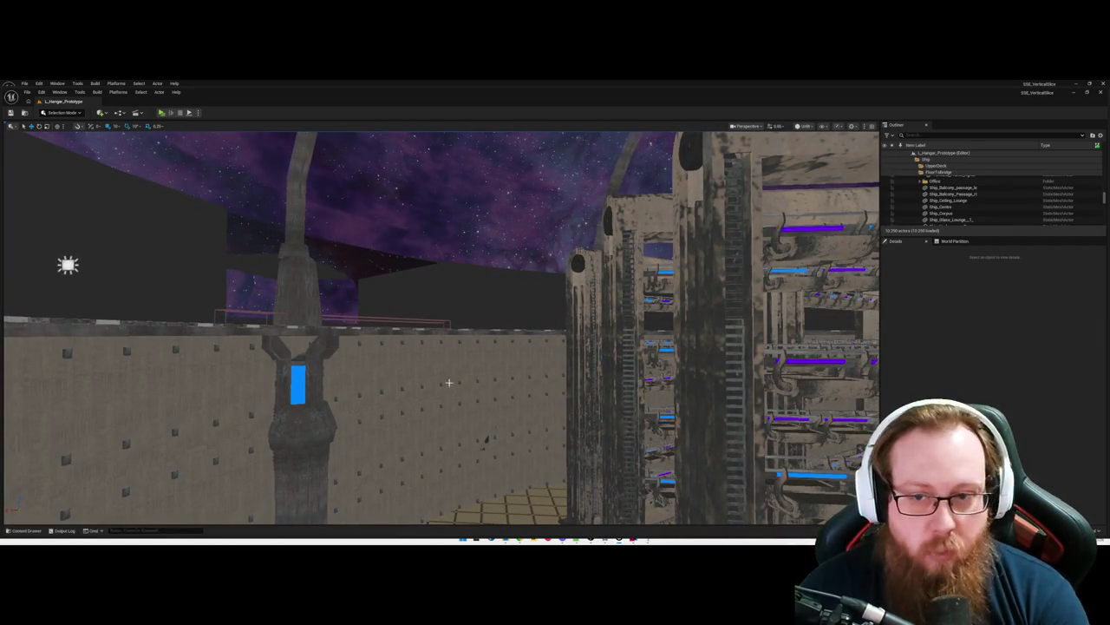
key(Up)
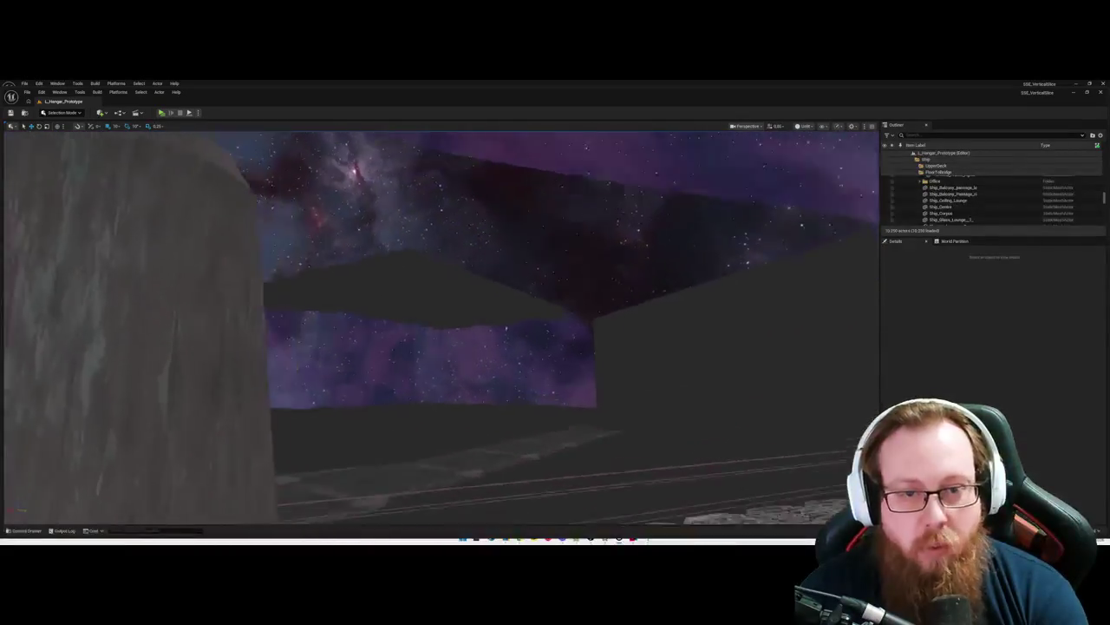
key(Up)
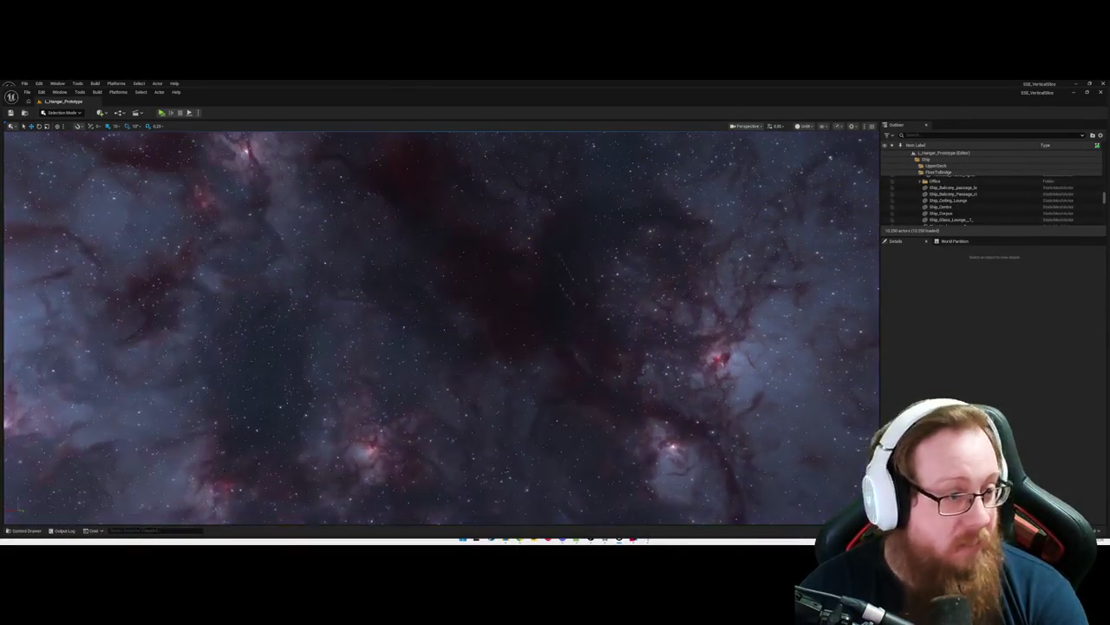
key(Up)
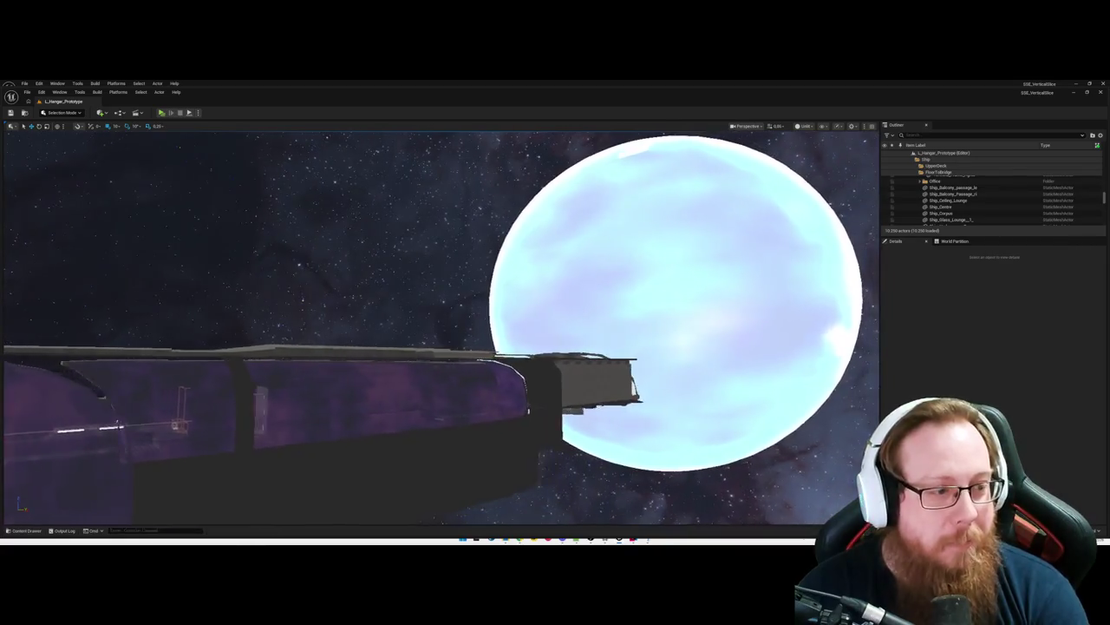
key(Down)
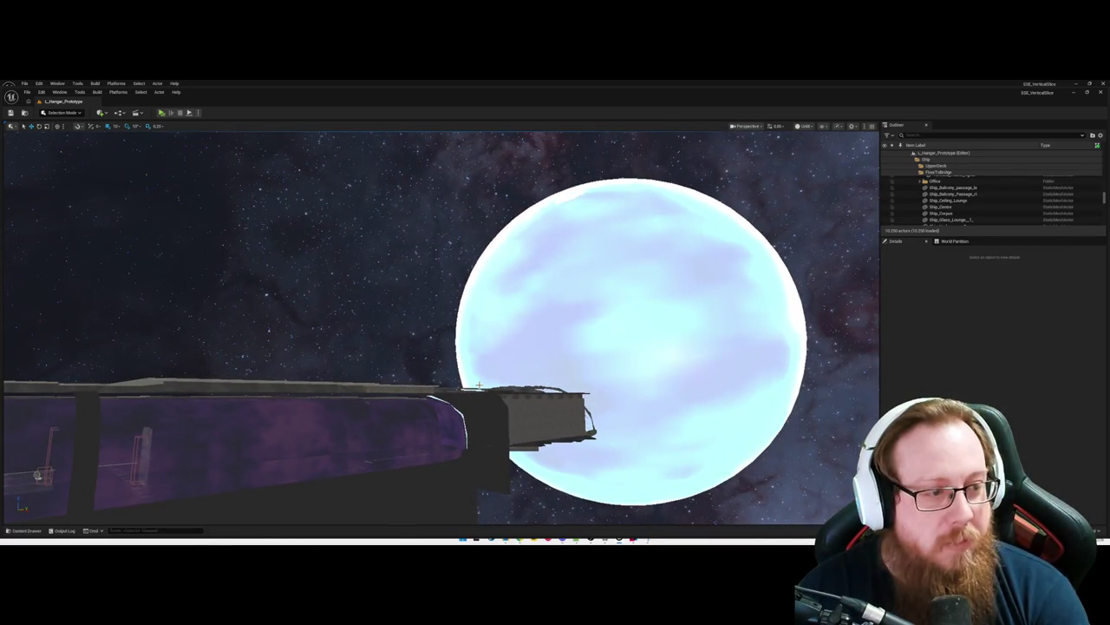
key(Up)
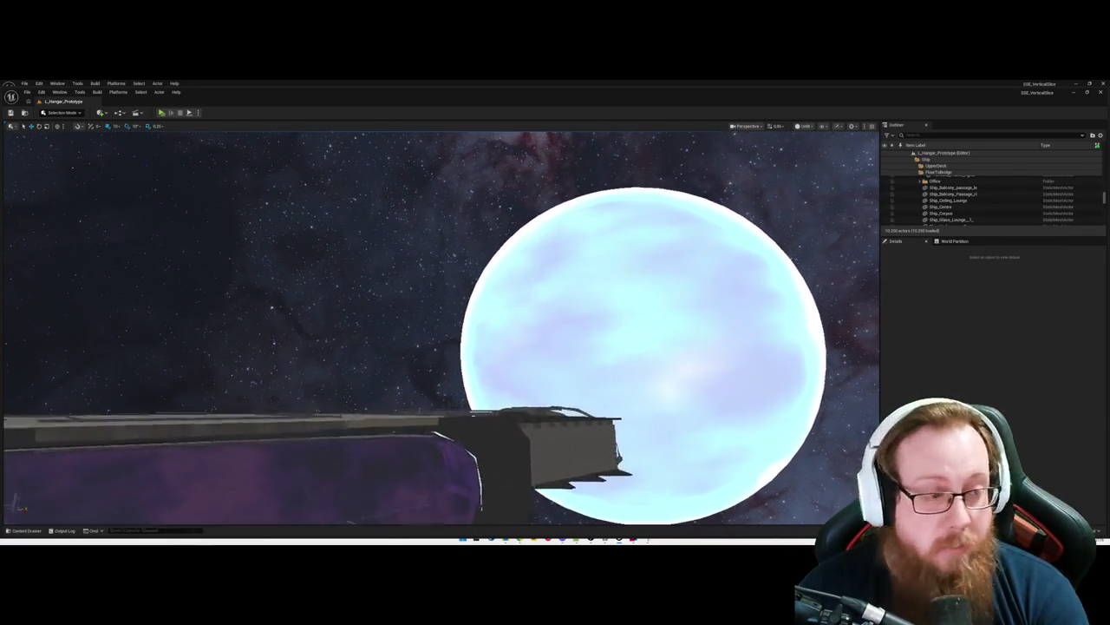
key(Up)
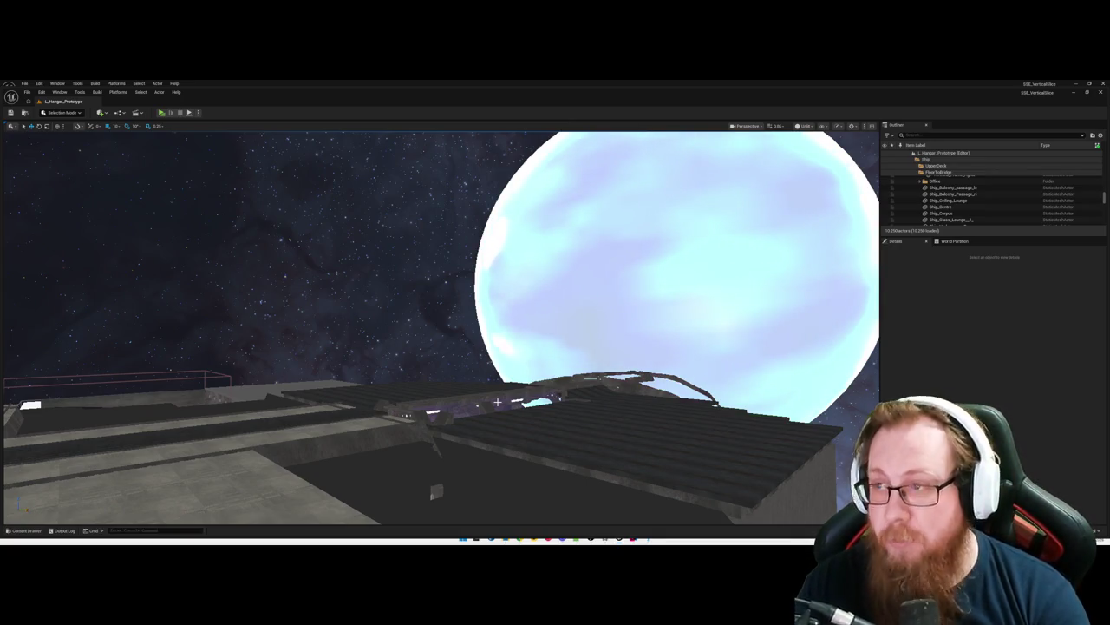
mouse_move(578, 400)
mouse_down()
mouse_move(559, 395)
mouse_move(491, 295)
mouse_move(526, 295)
mouse_up()
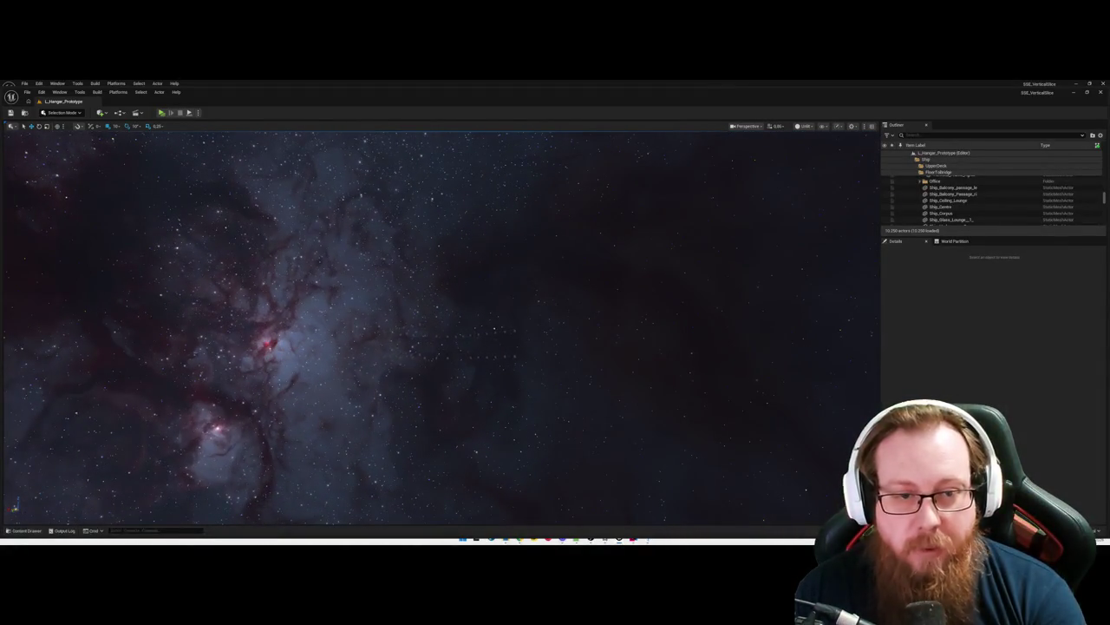
Step: Focus on the Office_Wallpanel, try raising it above the deck, then undo the move
click(417, 324)
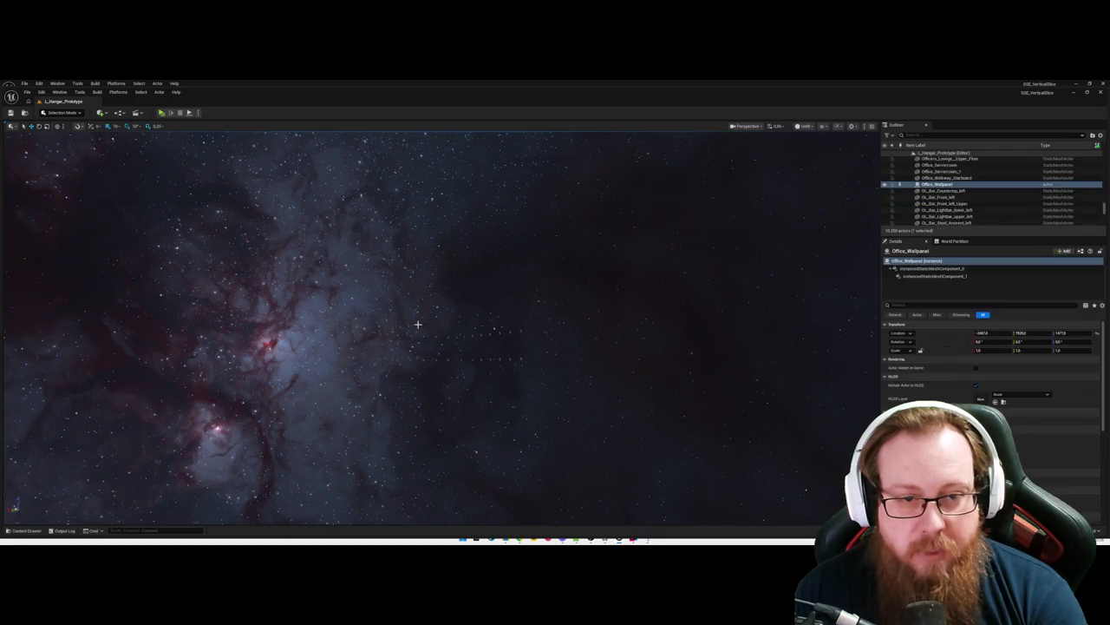
drag(417, 324, 404, 321)
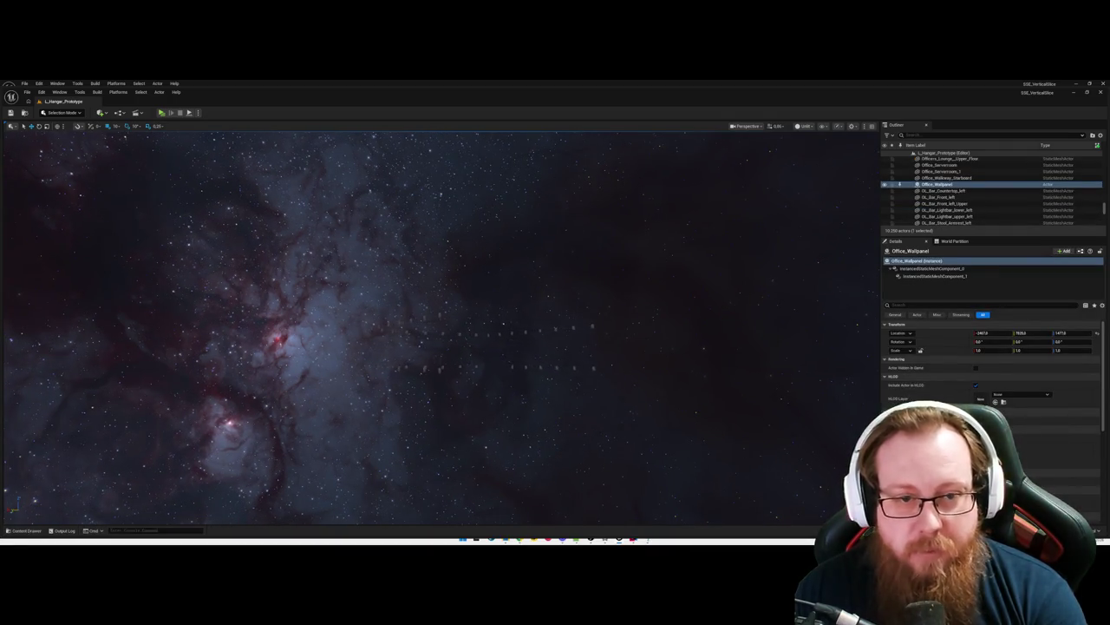
drag(555, 173, 548, 158)
key(f)
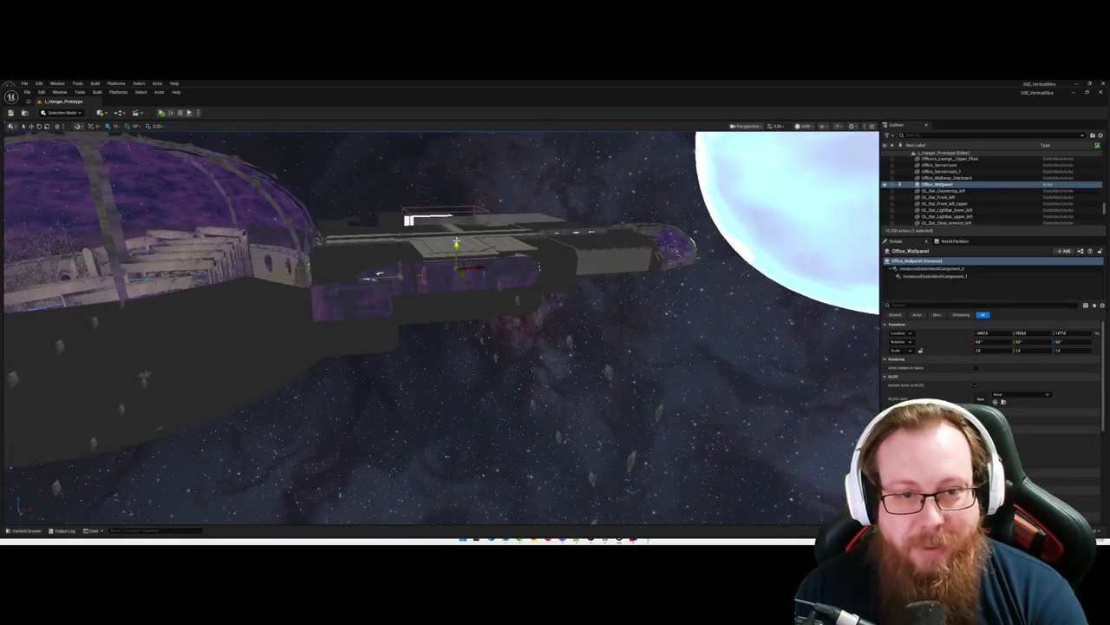
mouse_move(454, 245)
mouse_down()
mouse_move(458, 186)
mouse_move(461, 208)
mouse_up()
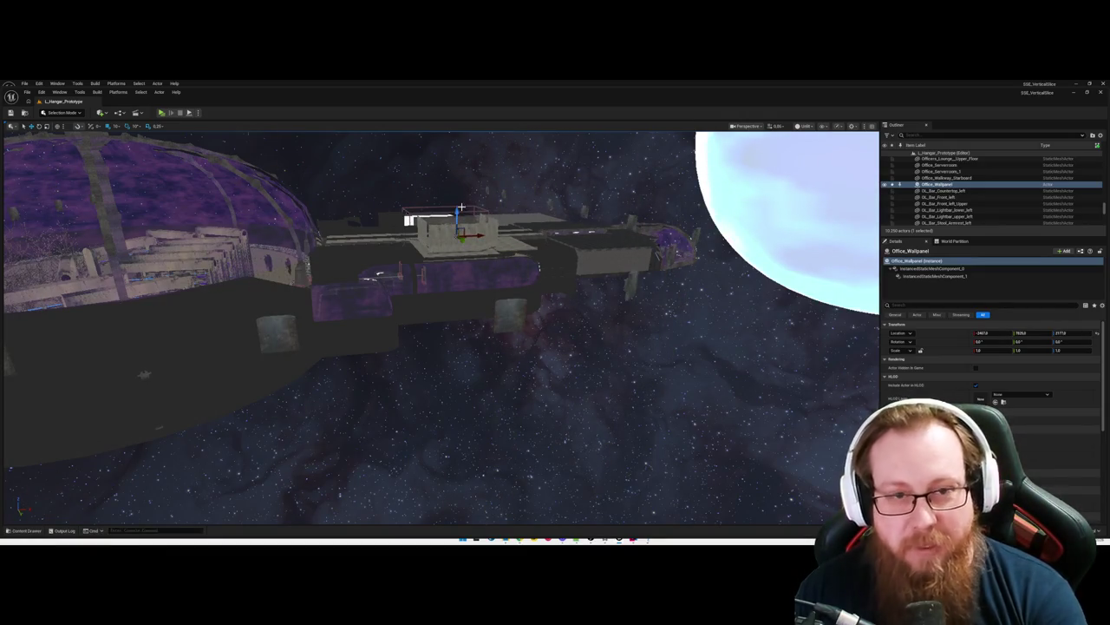
key(ctrl+z)
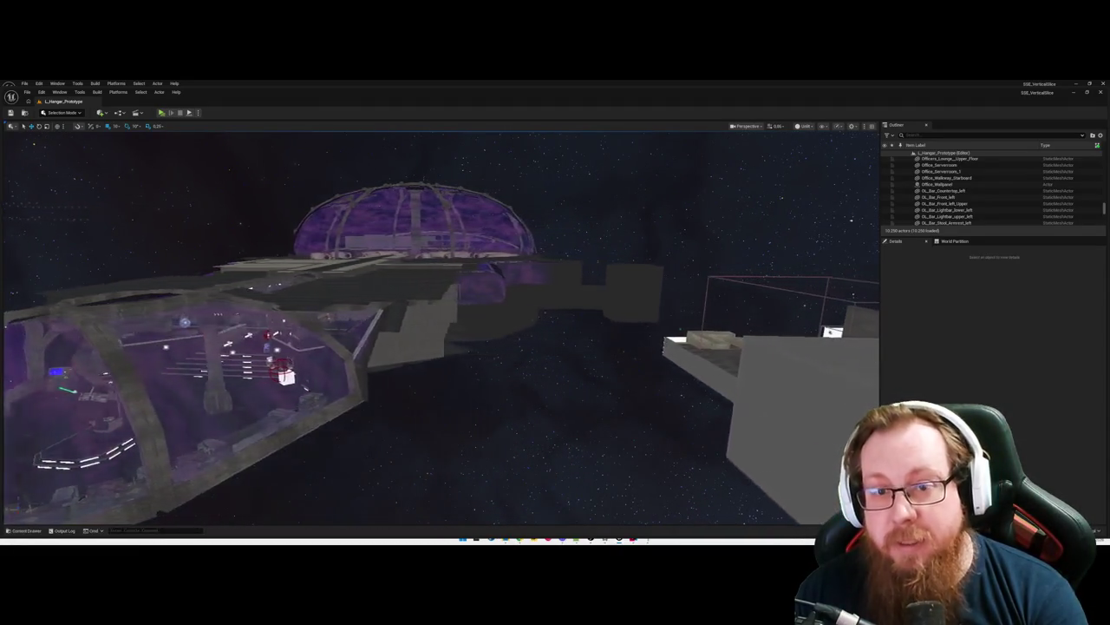
Step: Check PointLight8, then switch the viewport from Unlit to Lit and move into the blue-lit lounge
click(669, 328)
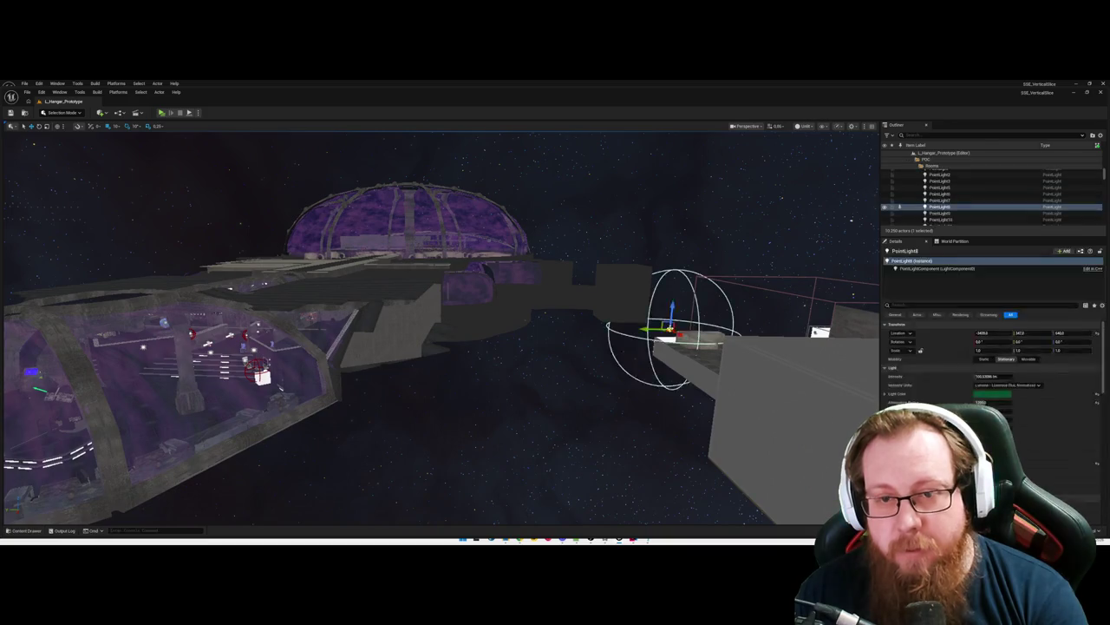
click(585, 391)
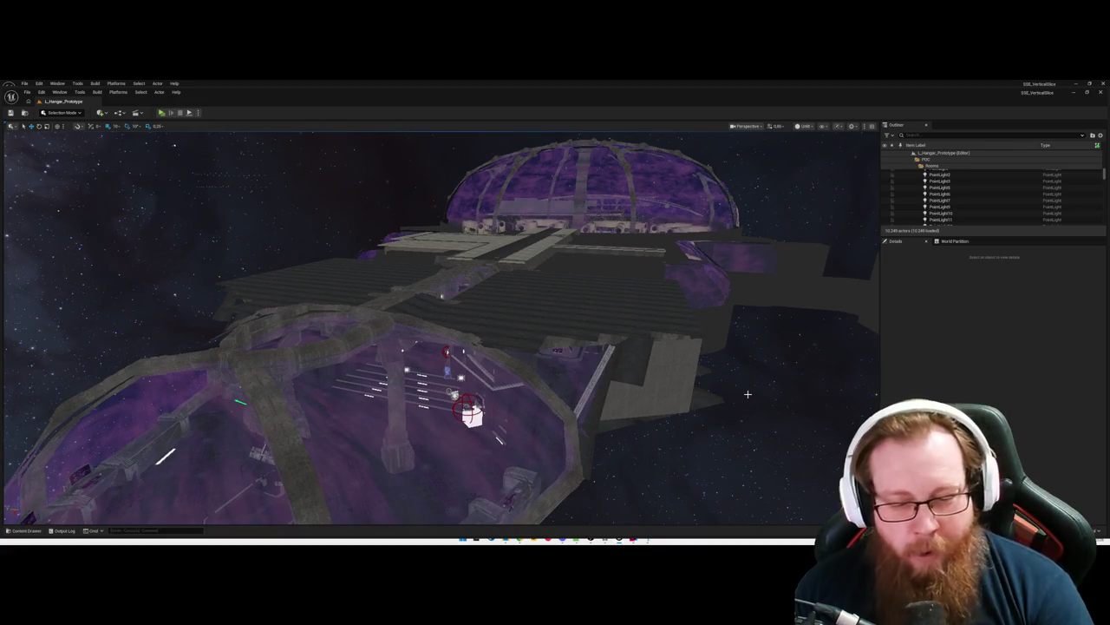
key(alt+4)
scroll(549, 432, up, 10)
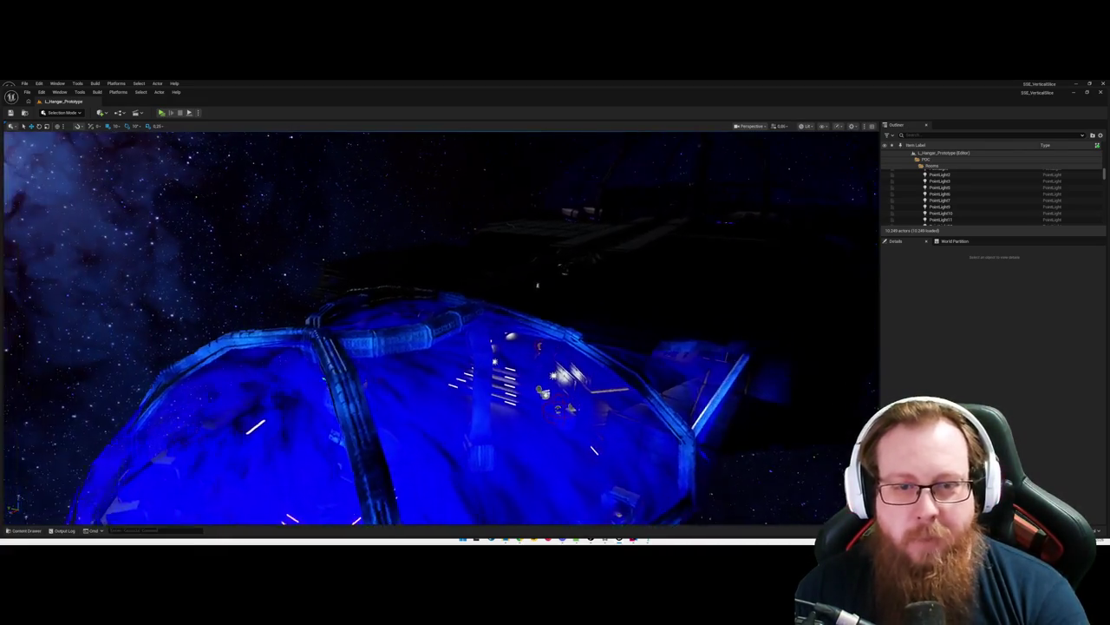